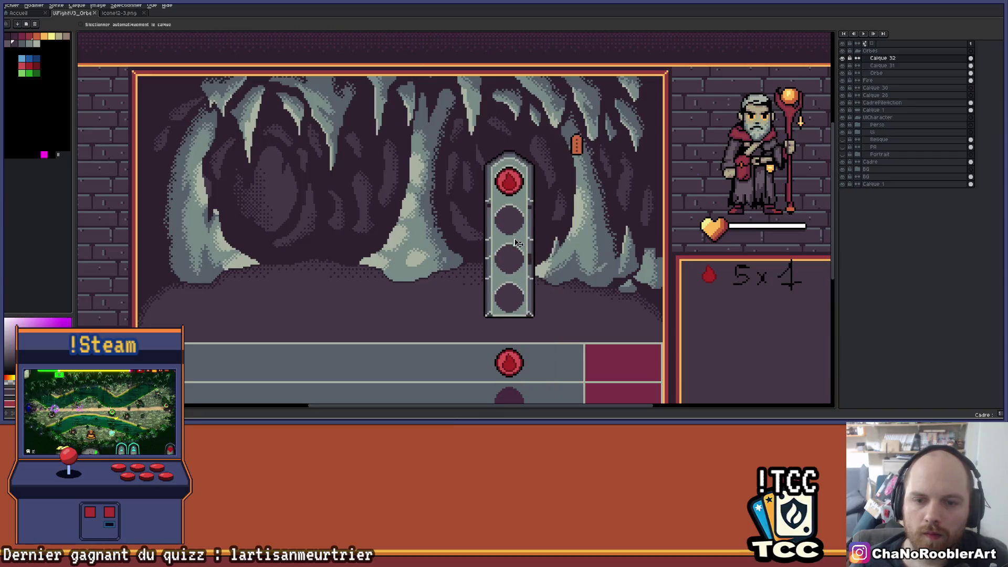
- Move the orb column down onto the lanes and pencil in an edge pixel
scroll(607, 226, up, 1)
mouse_move(608, 226)
mouse_down()
mouse_move(647, 279)
mouse_move(570, 274)
mouse_up()
scroll(571, 274, up, 1)
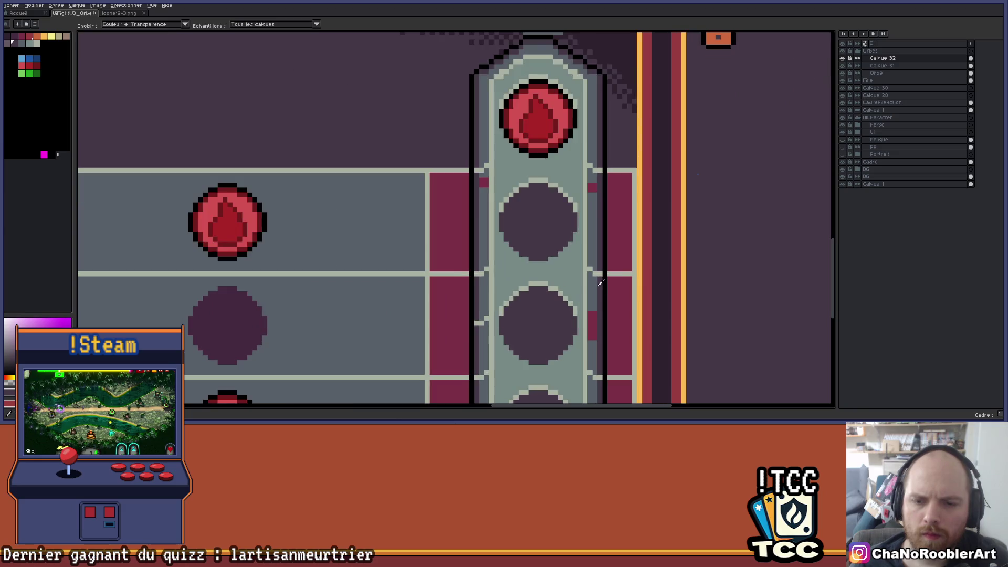
key(b)
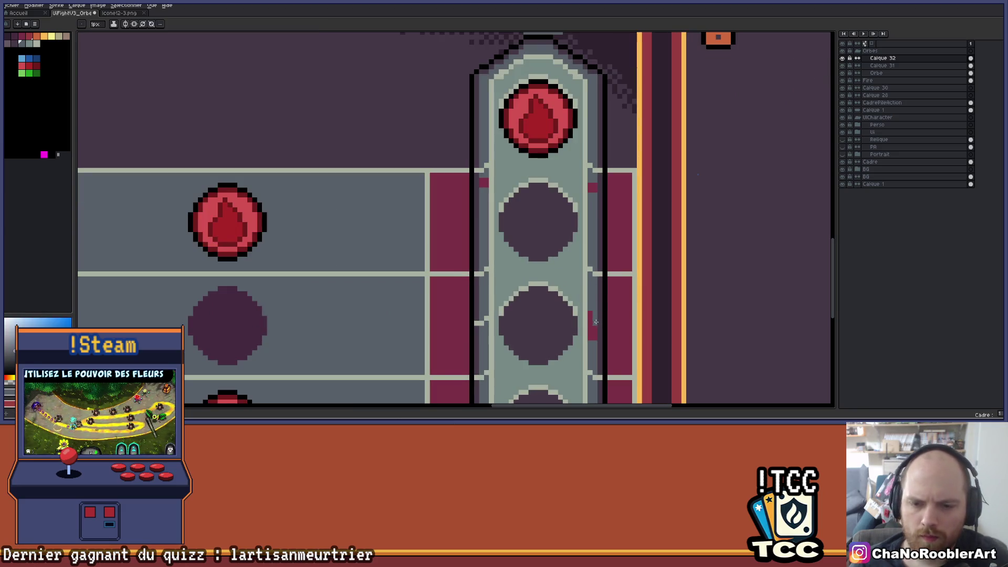
click(597, 181)
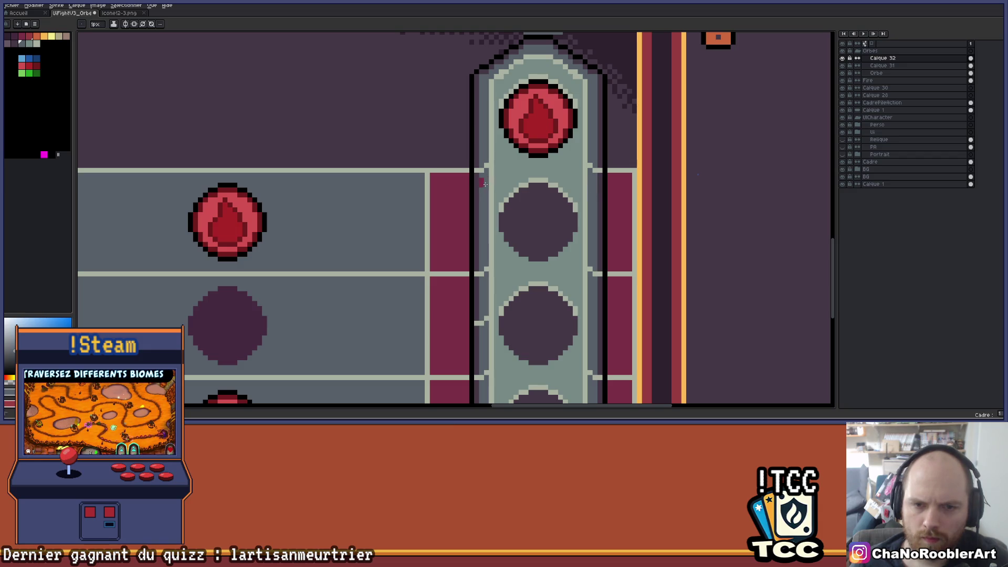
- Shift the orb column left into the lanes
scroll(480, 193, down, 1)
scroll(481, 193, up, 1)
scroll(525, 210, down, 1)
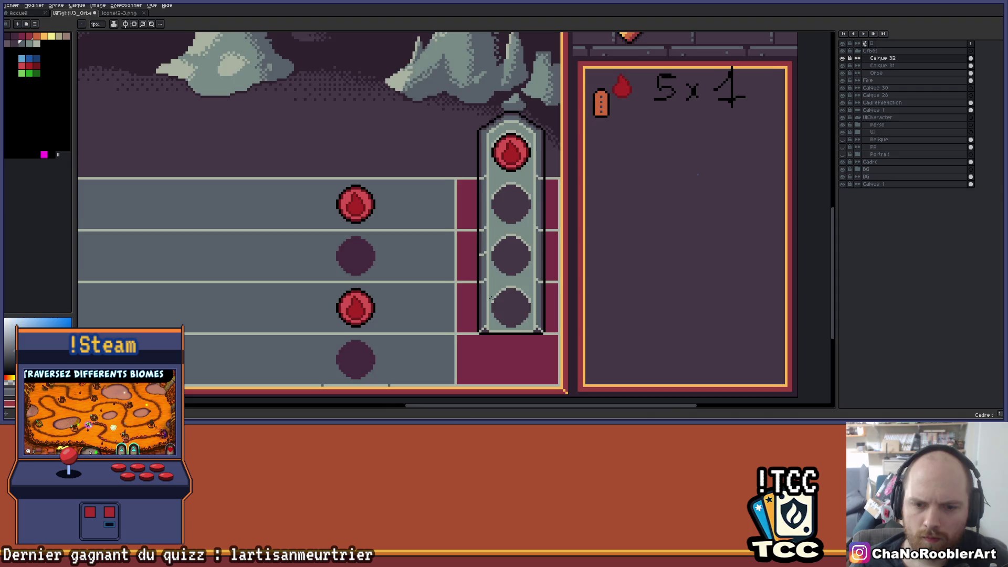
scroll(627, 283, left, 2)
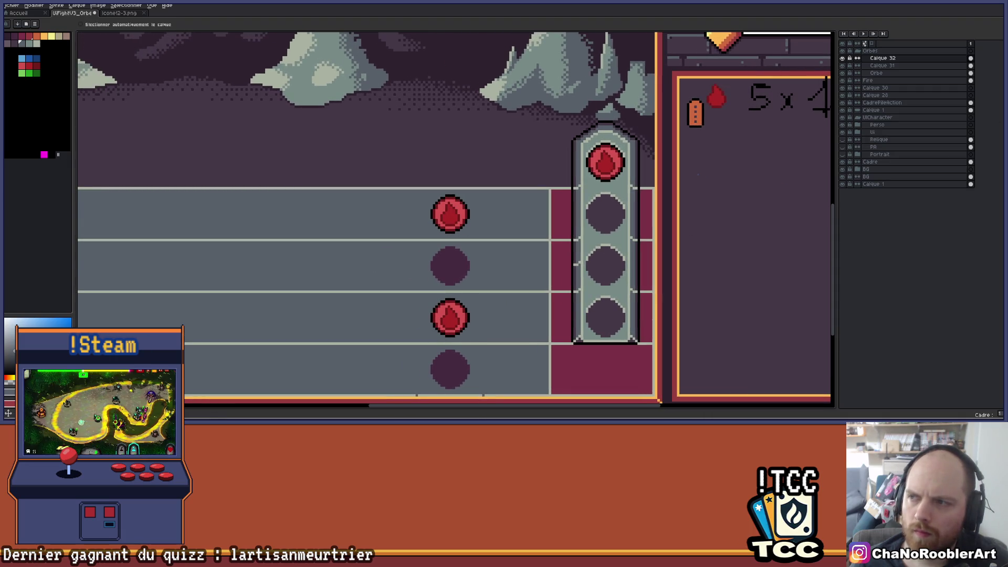
mouse_move(600, 271)
mouse_down()
mouse_move(292, 216)
mouse_move(513, 197)
mouse_move(502, 257)
mouse_move(508, 304)
mouse_move(494, 304)
mouse_up()
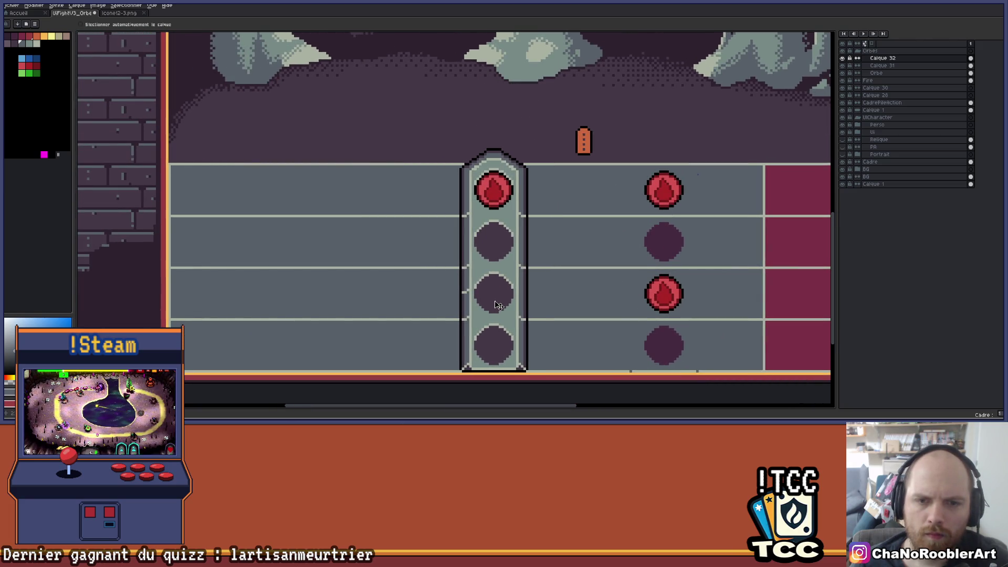
scroll(511, 293, down, 3)
scroll(512, 293, up, 4)
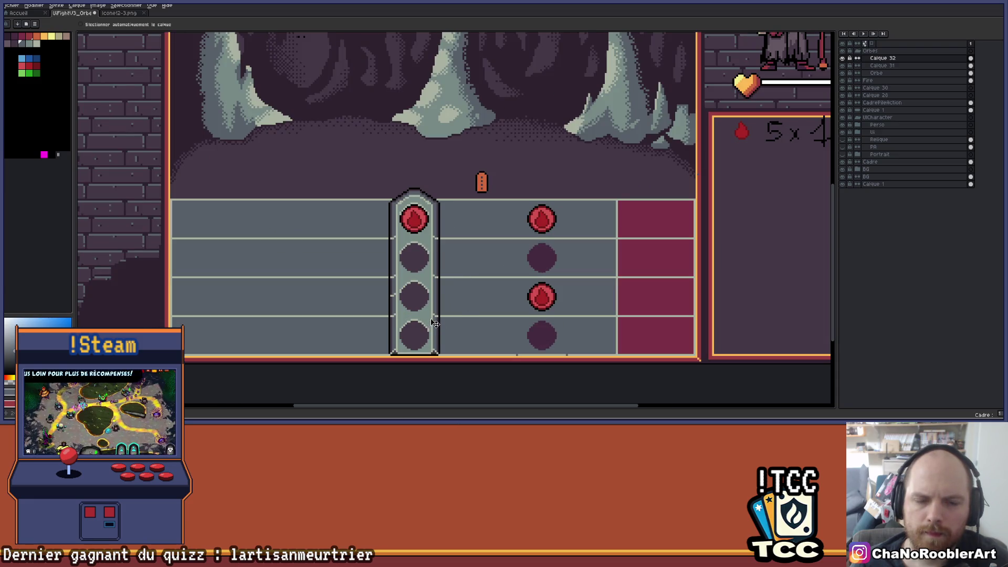
drag(457, 309, 491, 308)
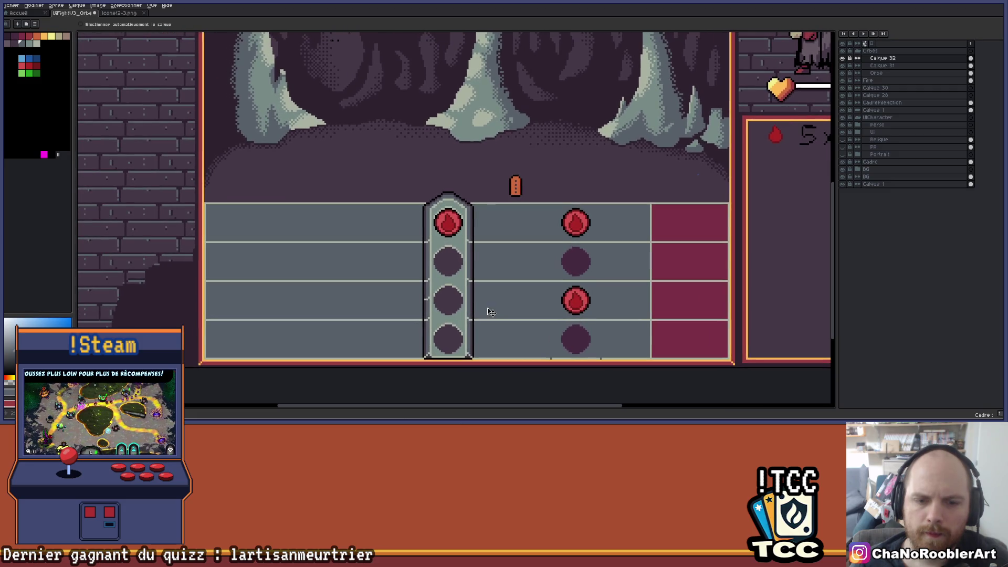
scroll(488, 313, up, 2)
- Sample the orb column's edge colour with the Eyedropper and ready the Paint Bucket
key(i)
key(g)
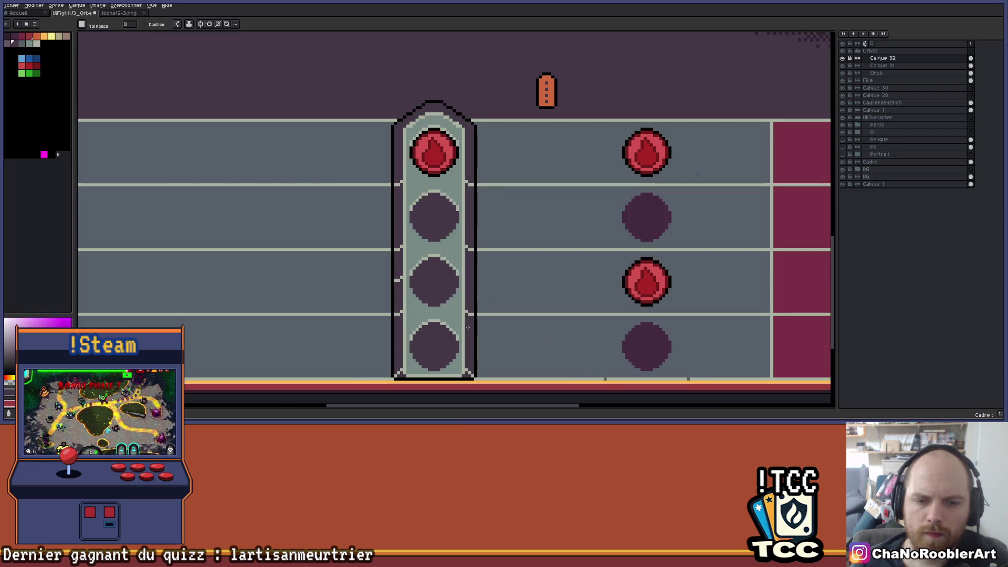
scroll(479, 297, down, 2)
scroll(480, 303, up, 2)
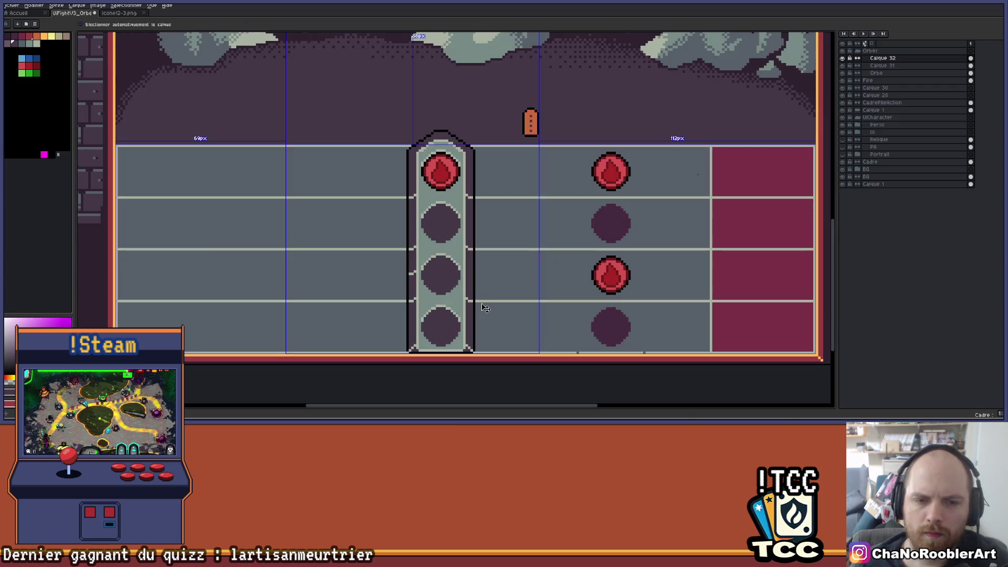
scroll(456, 266, up, 2)
scroll(457, 266, up, 1)
key(i)
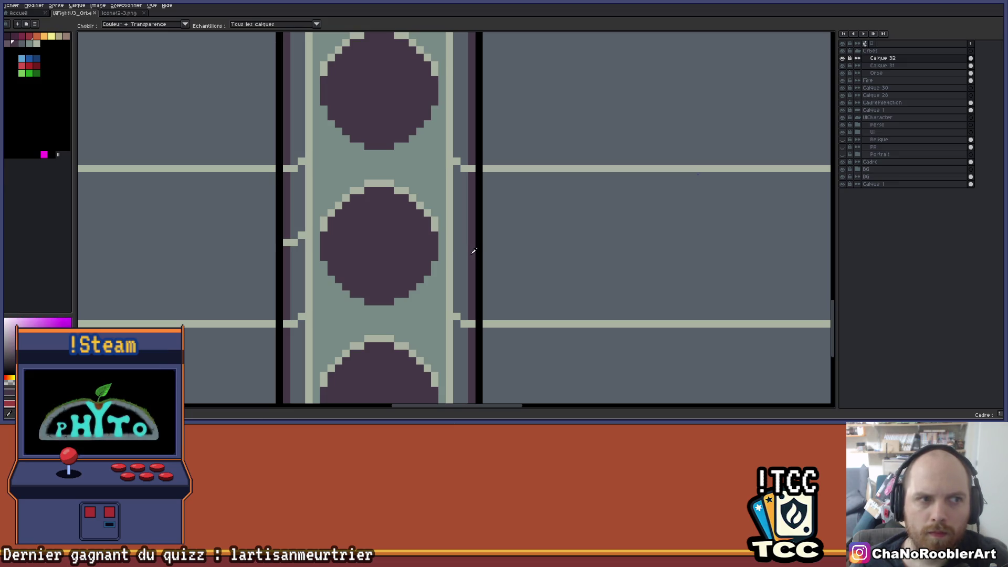
click(464, 253)
key(g)
scroll(470, 256, down, 4)
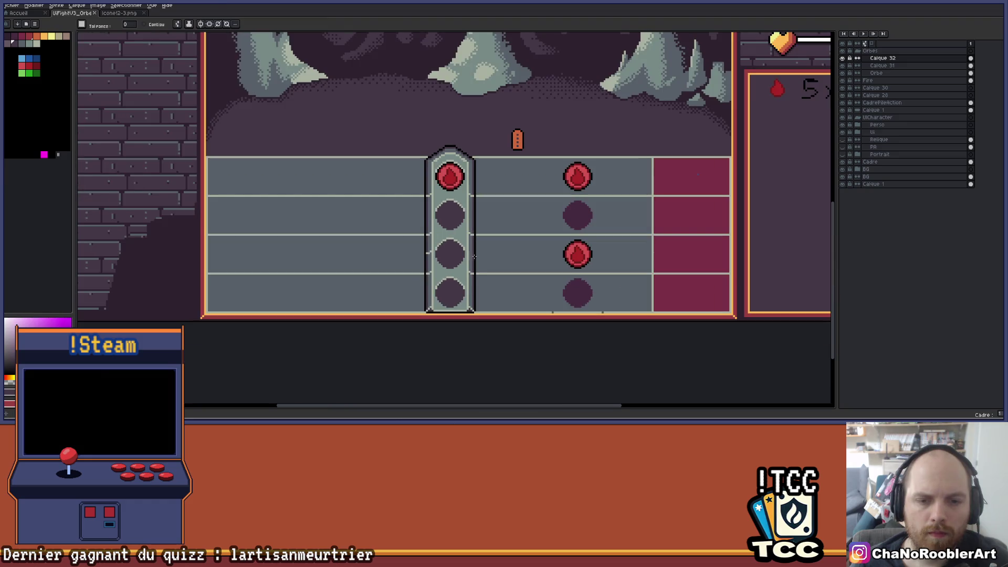
scroll(488, 253, down, 5)
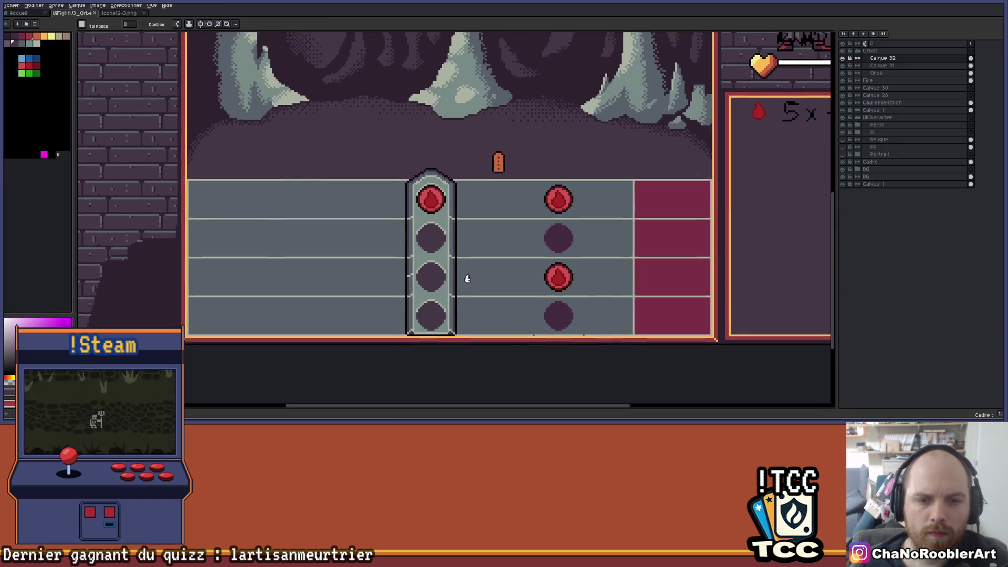
scroll(458, 290, up, 2)
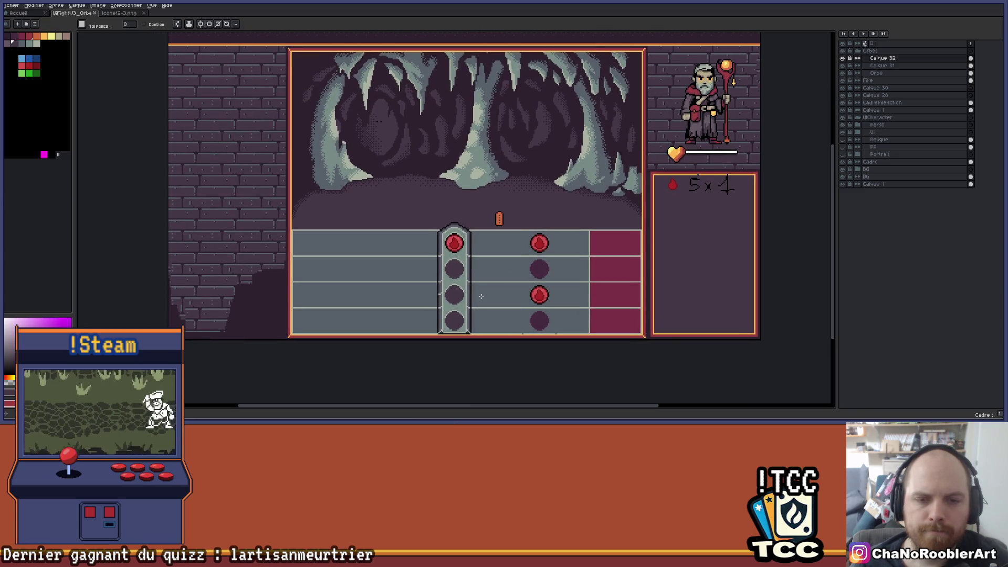
drag(481, 295, 532, 297)
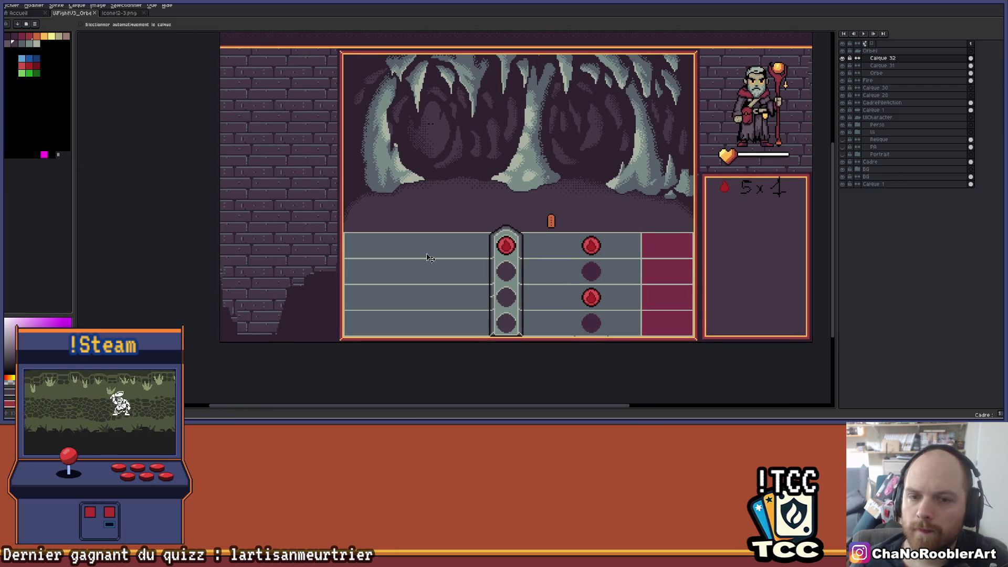
- Move the orb column onto the lane frame's left edge
drag(462, 241, 611, 246)
mouse_move(655, 298)
mouse_down()
mouse_move(516, 299)
mouse_move(547, 213)
mouse_move(521, 407)
mouse_move(518, 282)
mouse_move(529, 178)
mouse_move(349, 207)
mouse_move(344, 198)
mouse_up()
scroll(532, 294, up, 2)
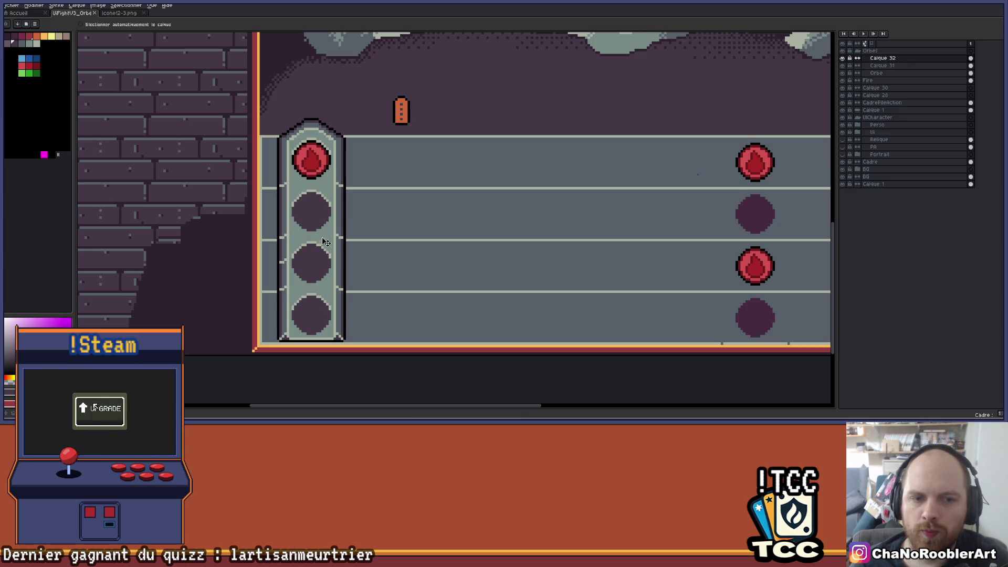
- Try the orb gauge and marker further right, then return them to the lanes' left end
drag(308, 242, 600, 246)
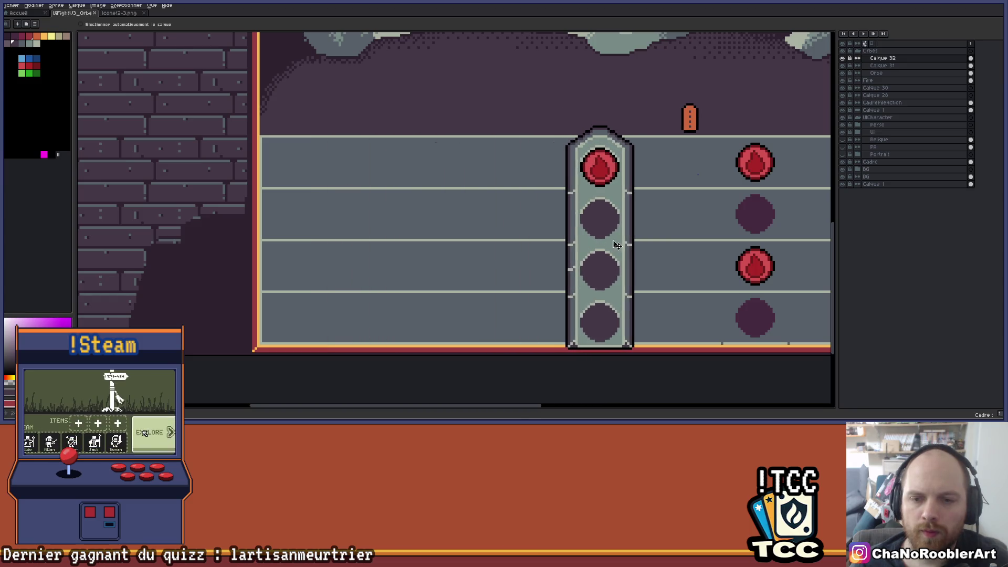
scroll(600, 247, down, 1)
mouse_move(279, 252)
mouse_down()
mouse_move(501, 252)
mouse_move(512, 240)
mouse_move(513, 397)
mouse_move(531, 289)
mouse_move(515, 223)
mouse_move(520, 371)
mouse_move(521, 206)
mouse_move(318, 213)
mouse_up()
scroll(408, 216, left, 3)
scroll(523, 234, down, 1)
mouse_move(522, 233)
mouse_down()
mouse_move(324, 237)
mouse_move(372, 229)
mouse_up()
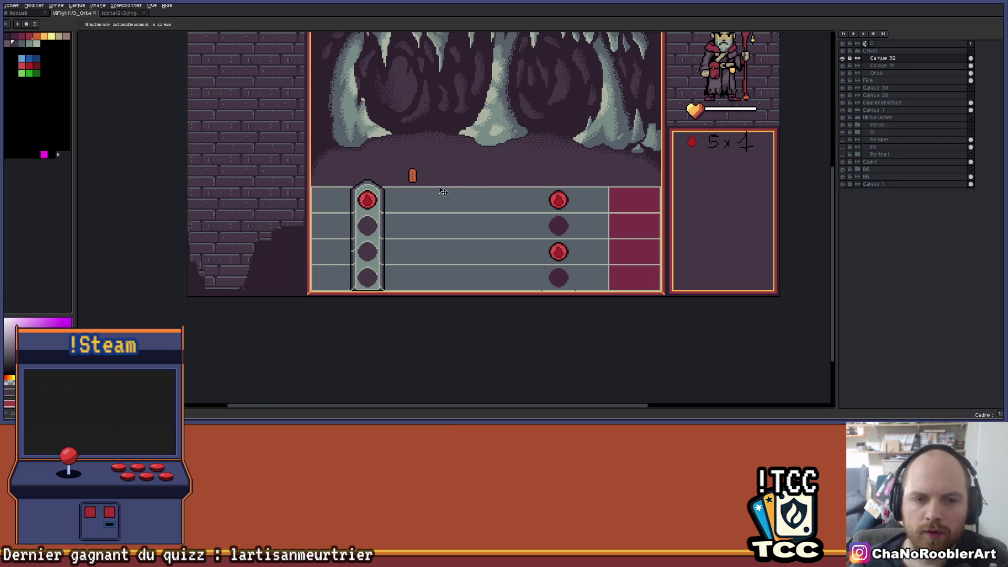
scroll(446, 194, up, 3)
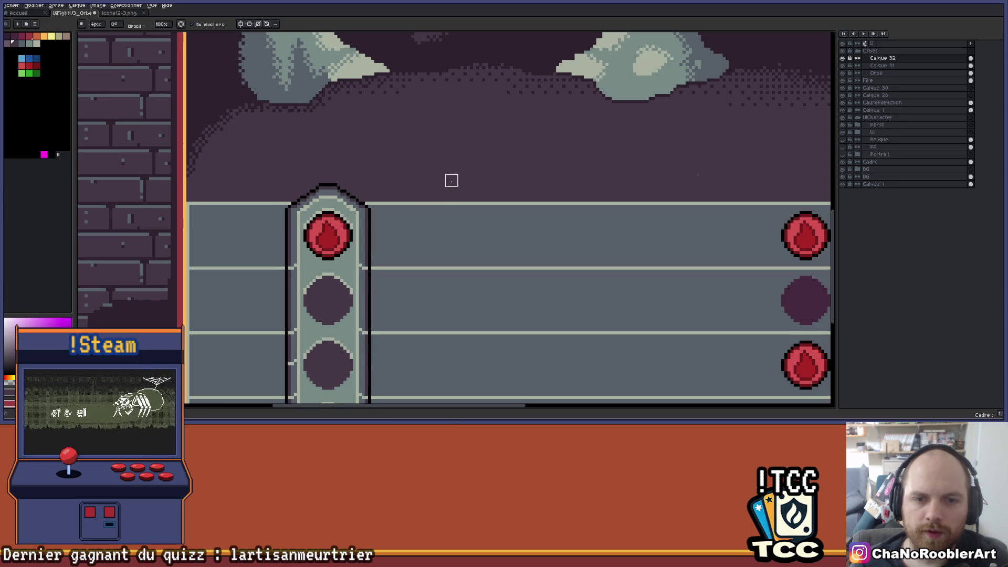
scroll(434, 198, down, 3)
scroll(433, 198, up, 2)
scroll(415, 187, left, 3)
scroll(457, 176, left, 2)
scroll(408, 174, down, 1)
scroll(374, 160, left, 2)
scroll(488, 216, up, 1)
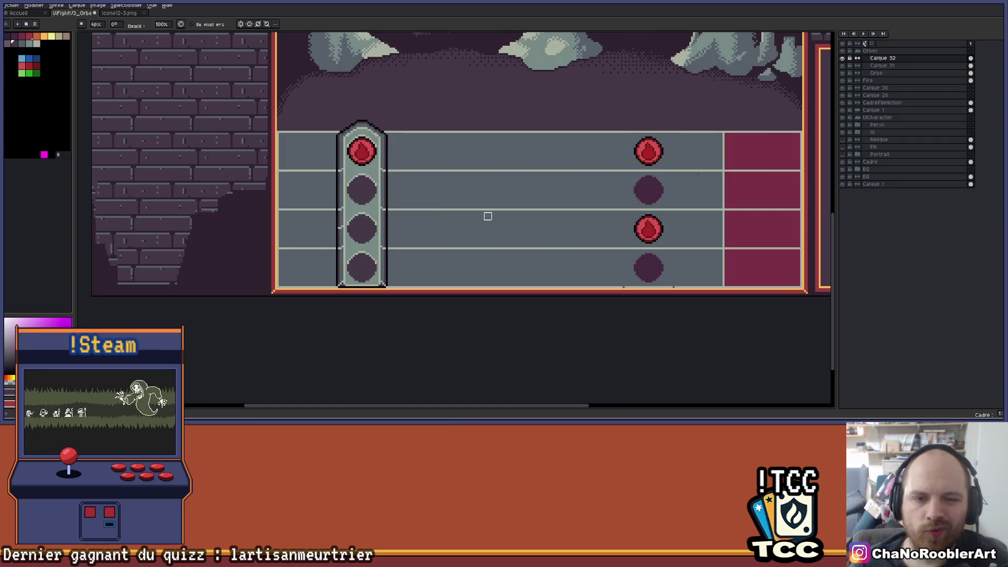
scroll(446, 202, right, 2)
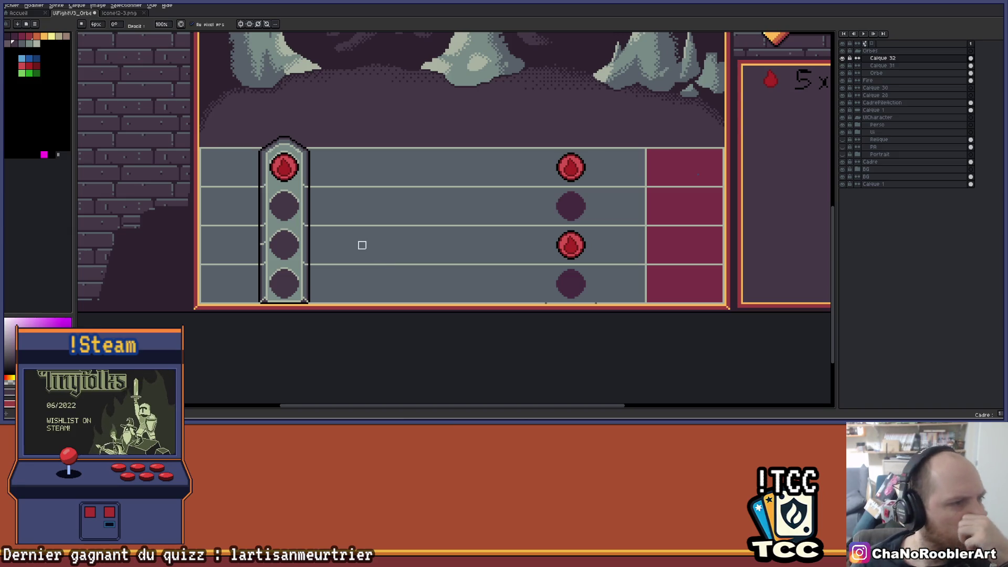
scroll(409, 252, down, 2)
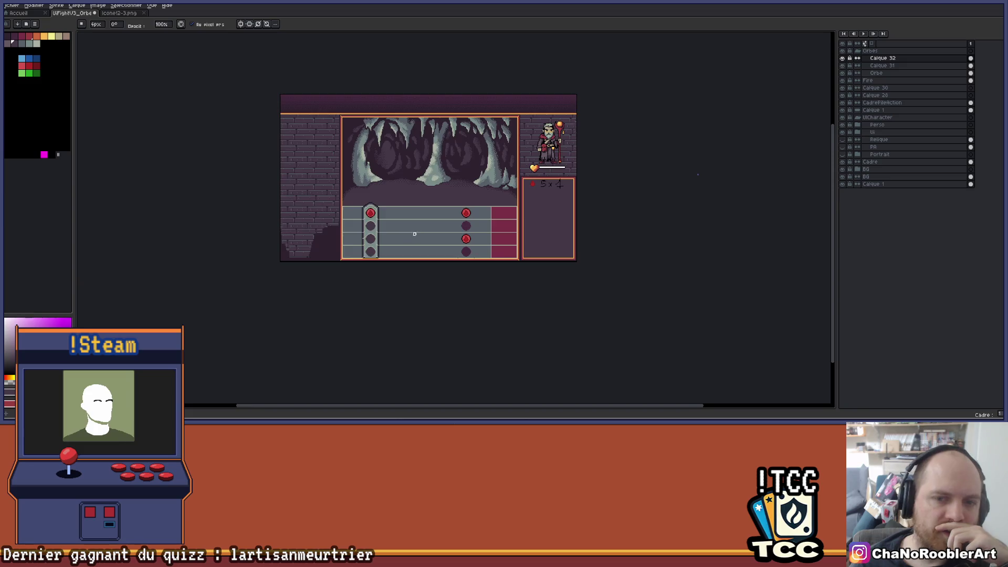
scroll(411, 232, up, 2)
scroll(546, 235, right, 1)
scroll(450, 229, right, 1)
scroll(639, 210, down, 1)
scroll(444, 144, left, 2)
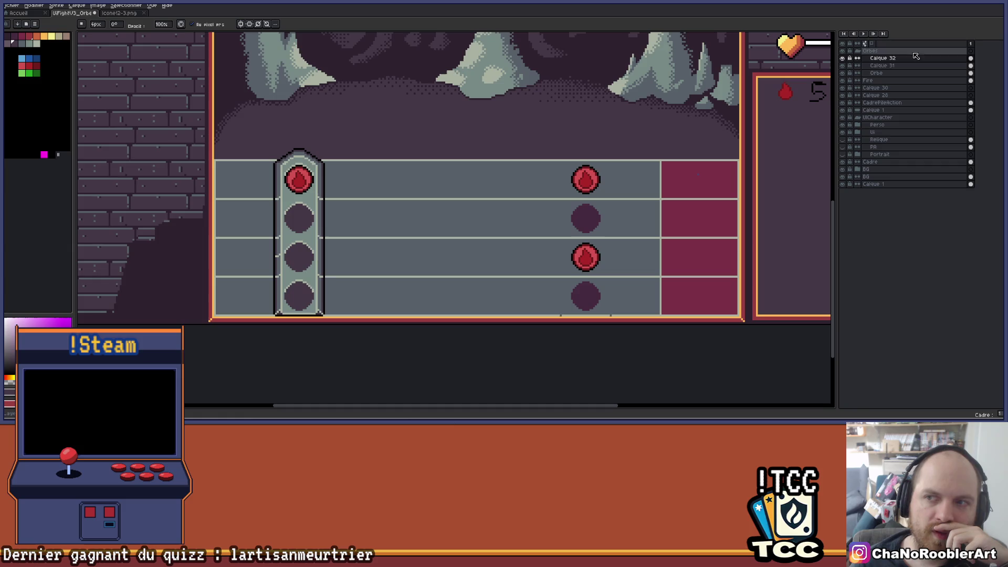
click(844, 76)
click(843, 77)
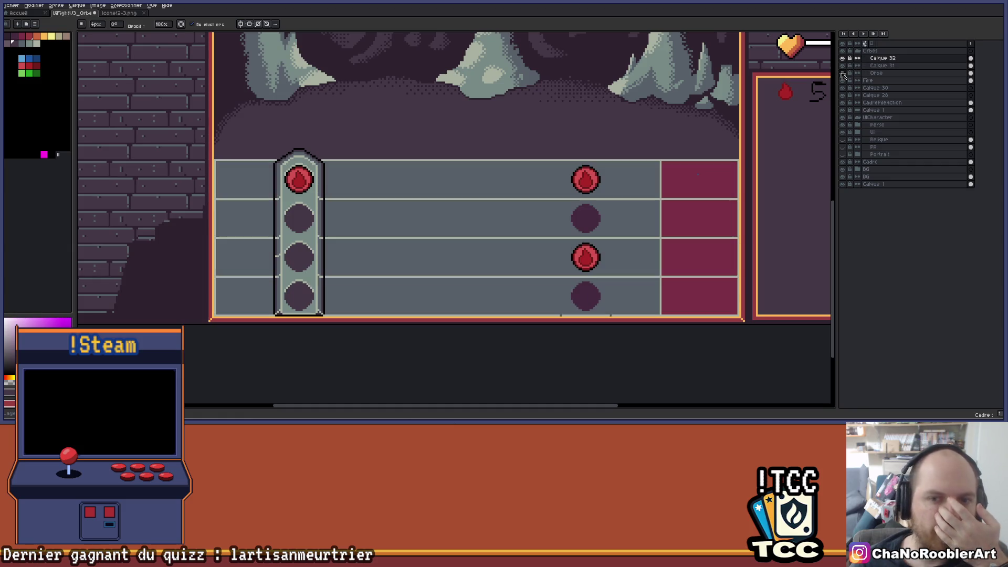
scroll(829, 79, right, 1)
click(844, 76)
click(843, 76)
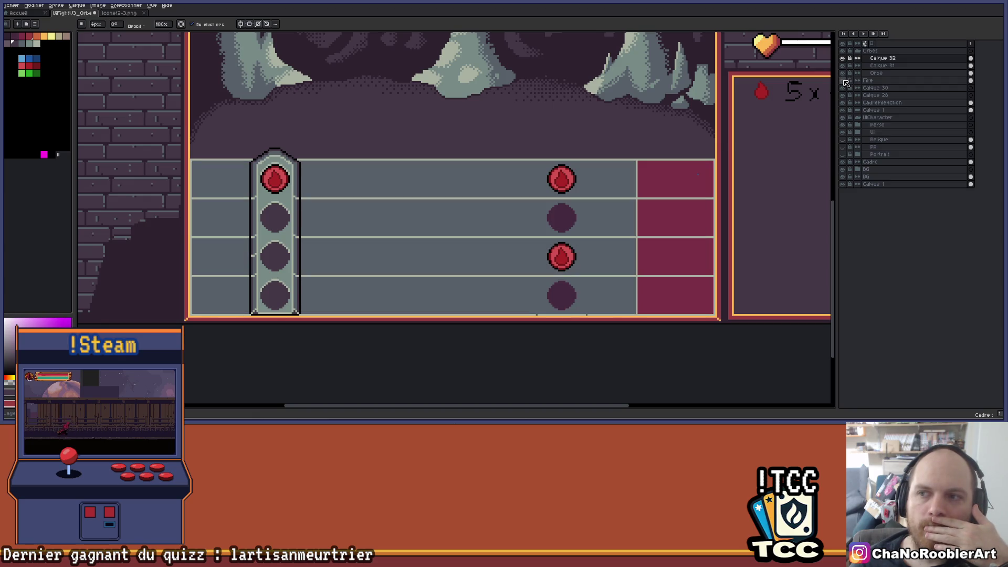
click(843, 58)
click(844, 58)
click(843, 51)
click(844, 51)
click(870, 51)
key(v)
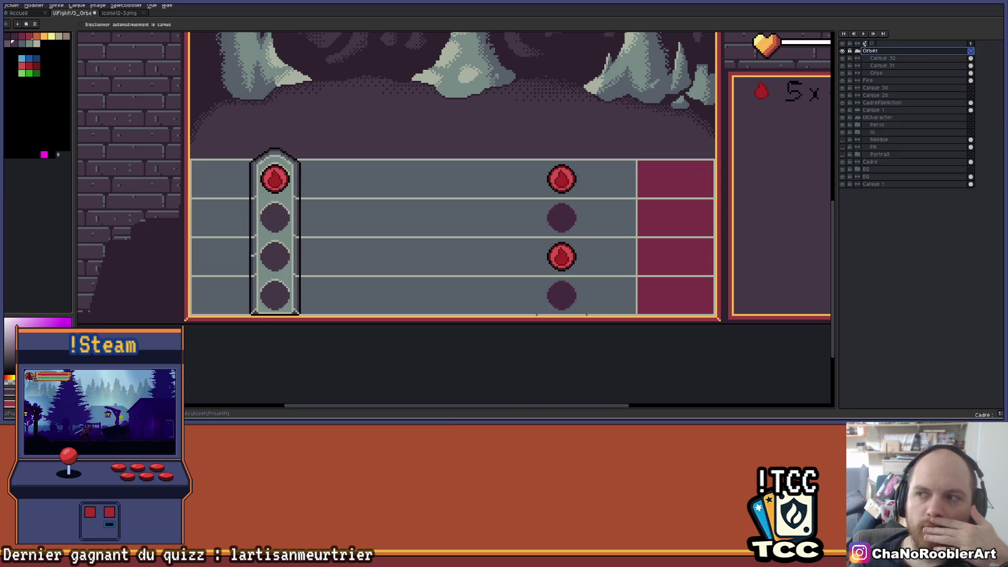
mouse_move(445, 180)
mouse_down()
mouse_move(448, 337)
mouse_move(450, 319)
mouse_up()
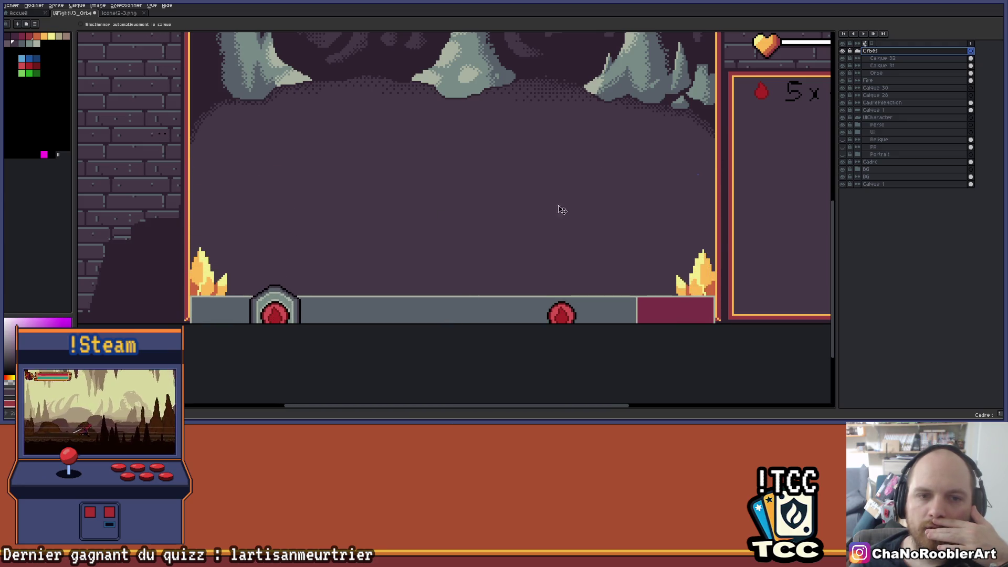
scroll(506, 220, down, 4)
scroll(382, 183, up, 2)
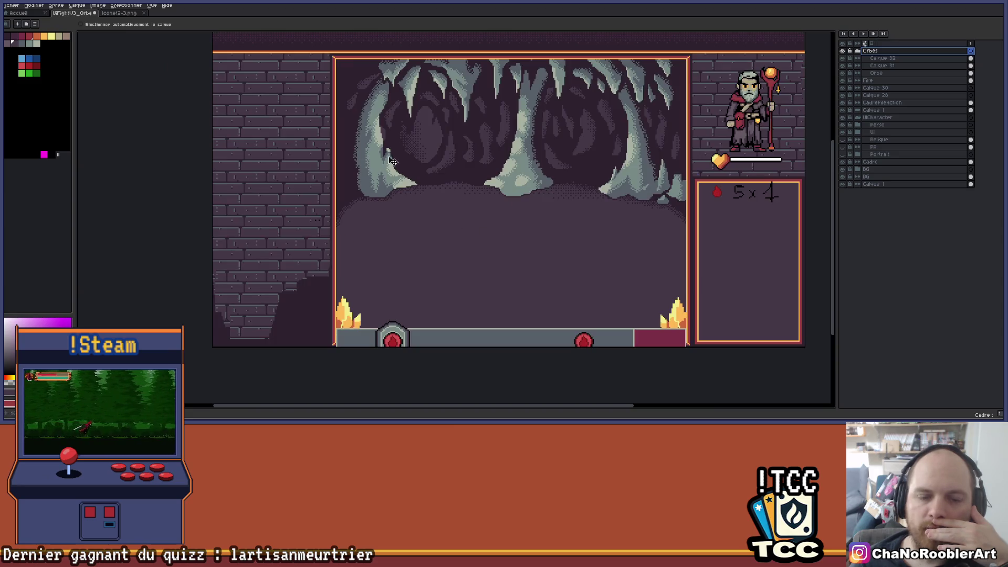
mouse_move(434, 348)
mouse_down()
mouse_move(436, 245)
mouse_move(433, 257)
mouse_up()
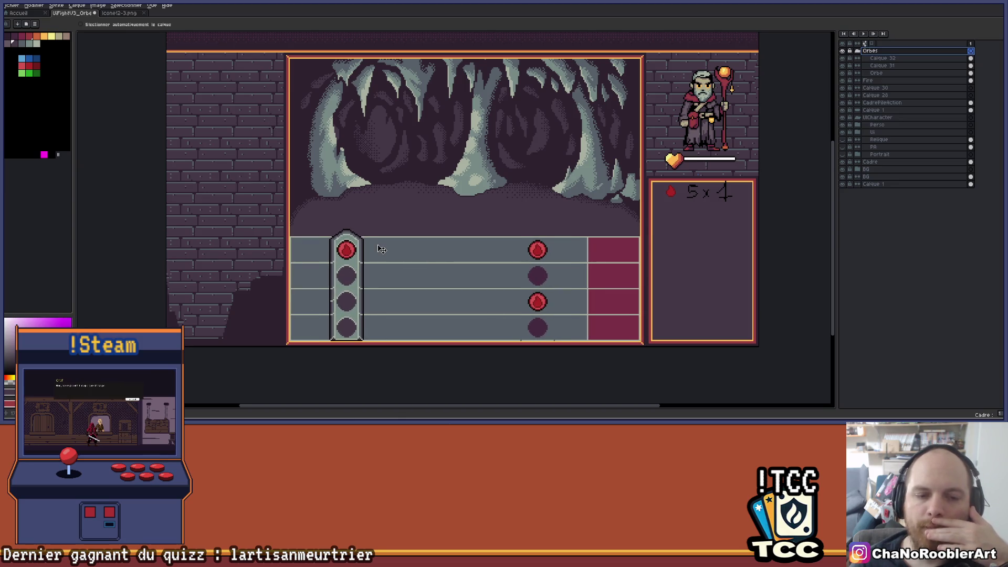
scroll(382, 249, up, 2)
scroll(397, 243, down, 2)
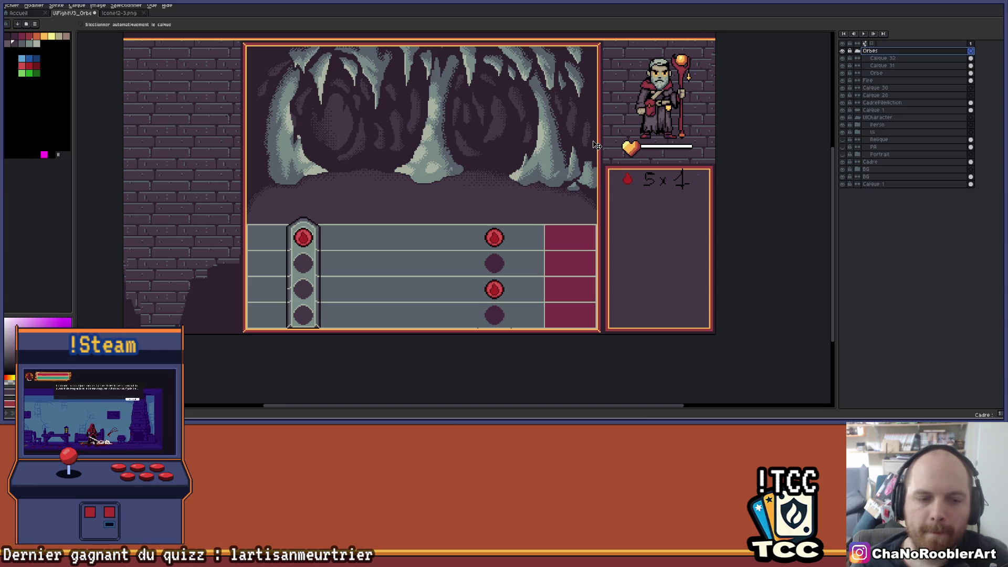
scroll(508, 243, up, 5)
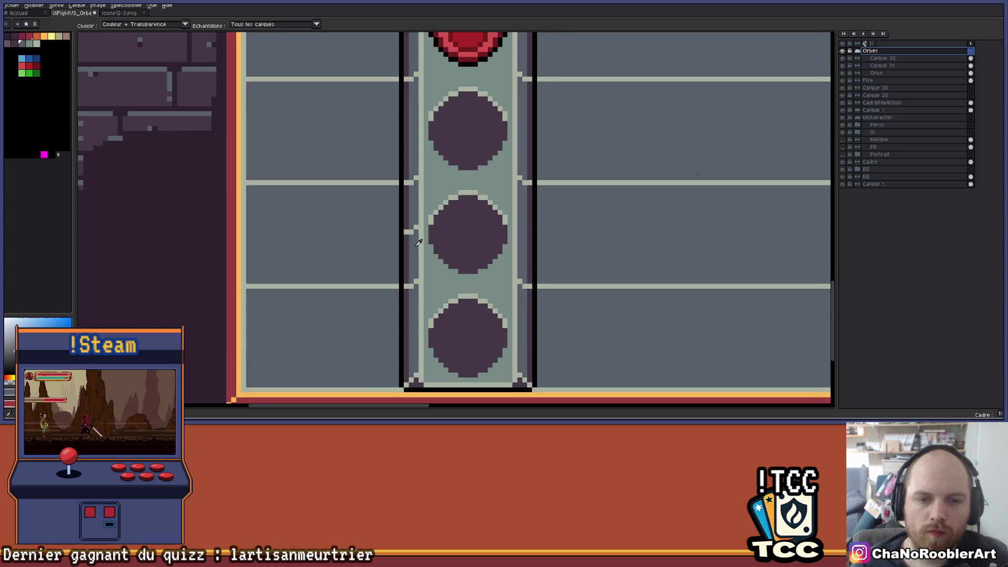
scroll(420, 229, up, 3)
key(m)
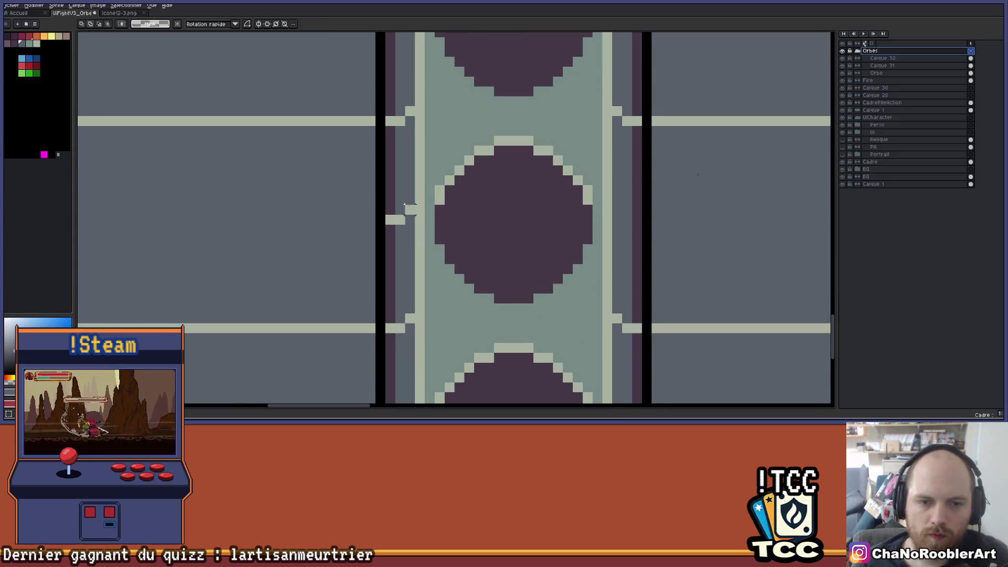
click(847, 58)
click(843, 58)
click(843, 59)
key(b)
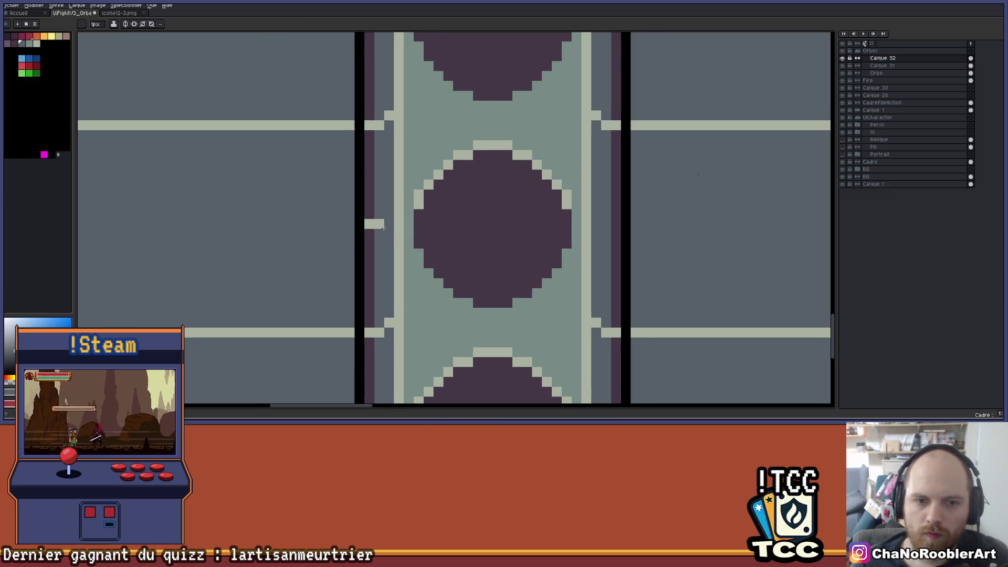
scroll(602, 215, down, 3)
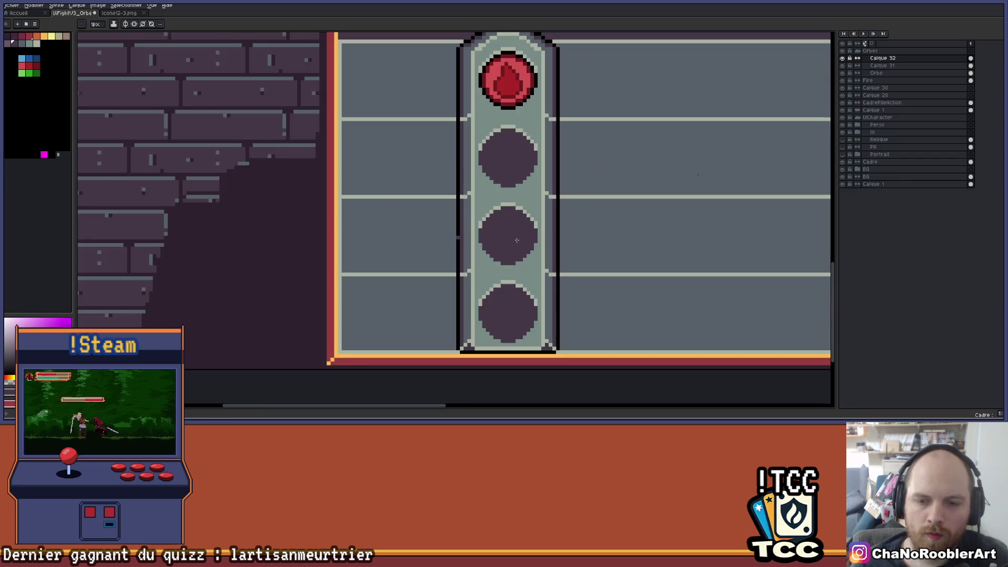
scroll(602, 216, right, 5)
scroll(421, 266, down, 1)
scroll(407, 259, right, 3)
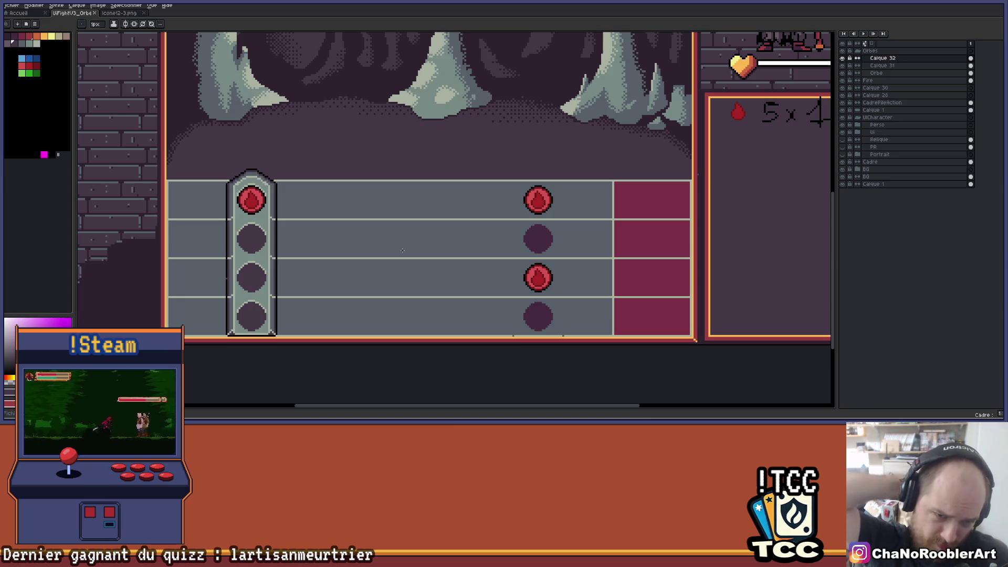
scroll(391, 261, down, 1)
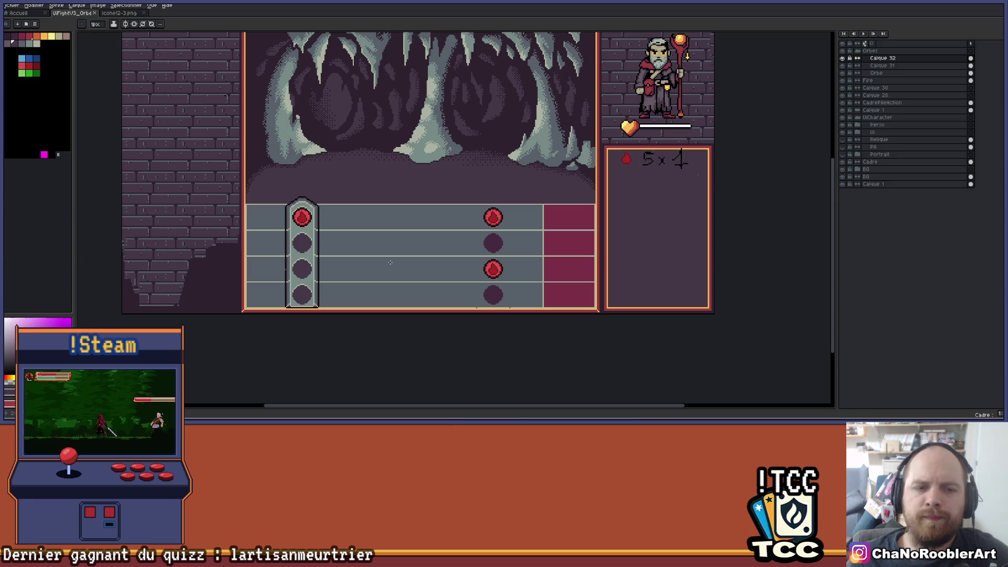
drag(414, 273, 431, 267)
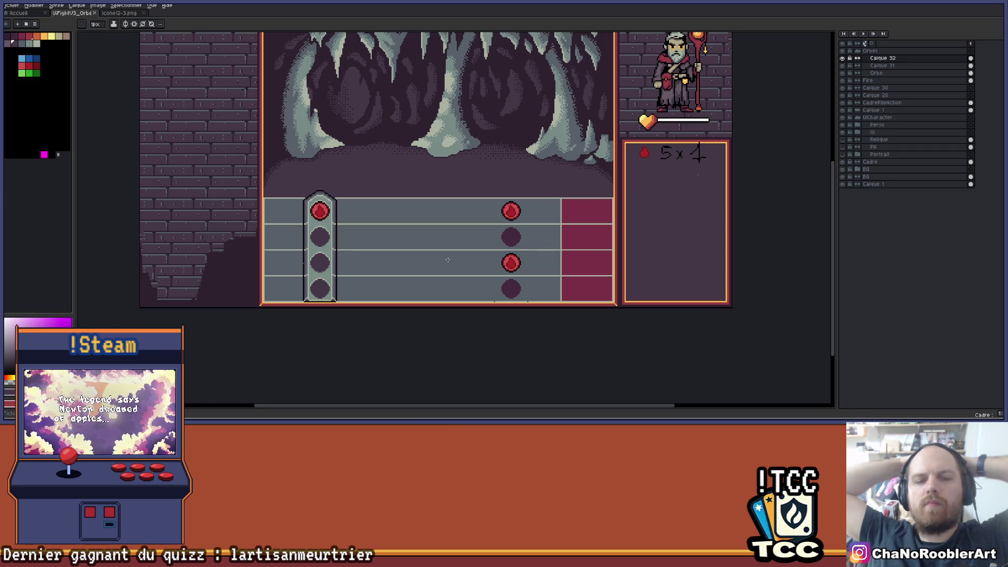
key(alt+Tab)
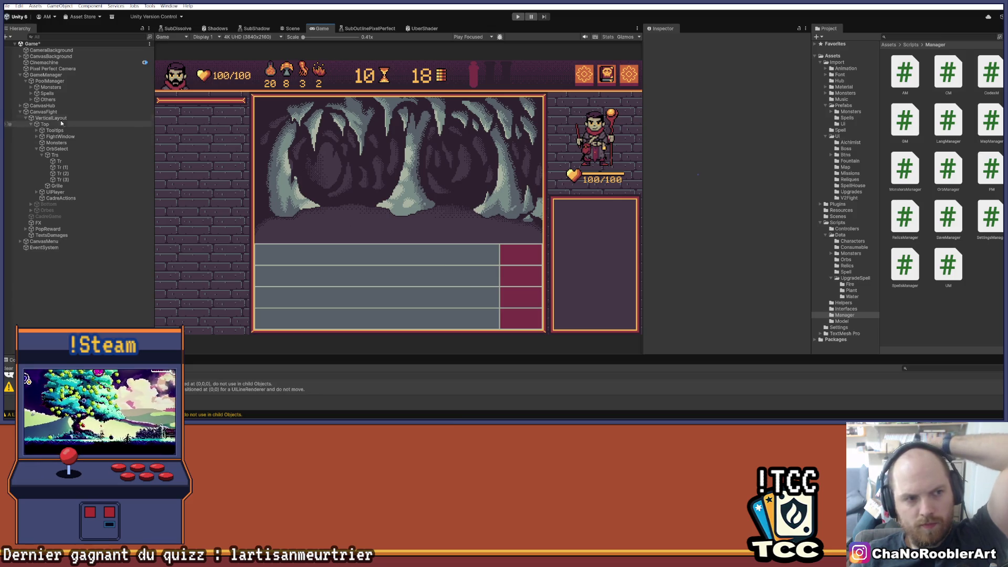
- Select Monsters, browse Import/Monsters/gobelin, then open the Prefabs/Monsters folder
click(56, 143)
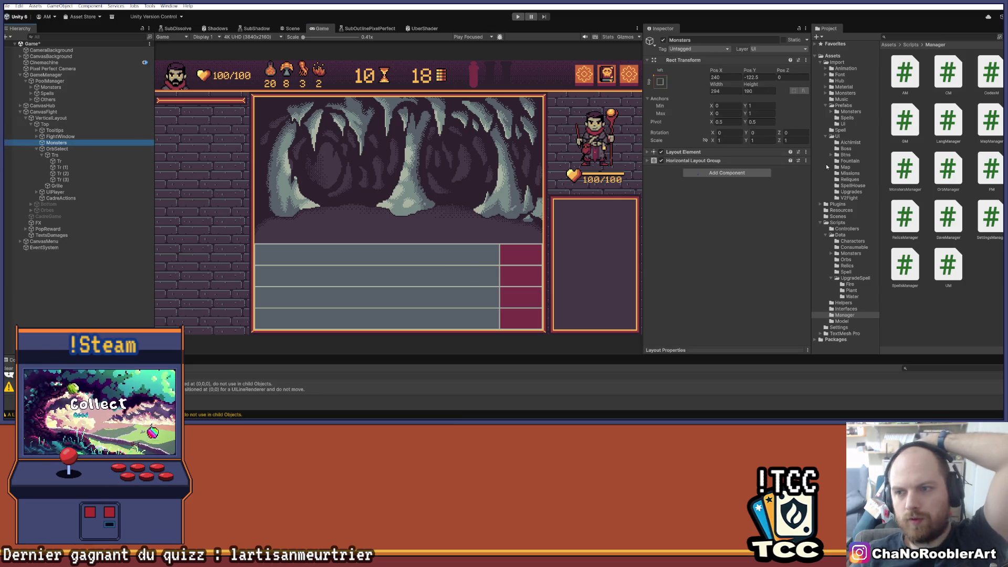
click(846, 93)
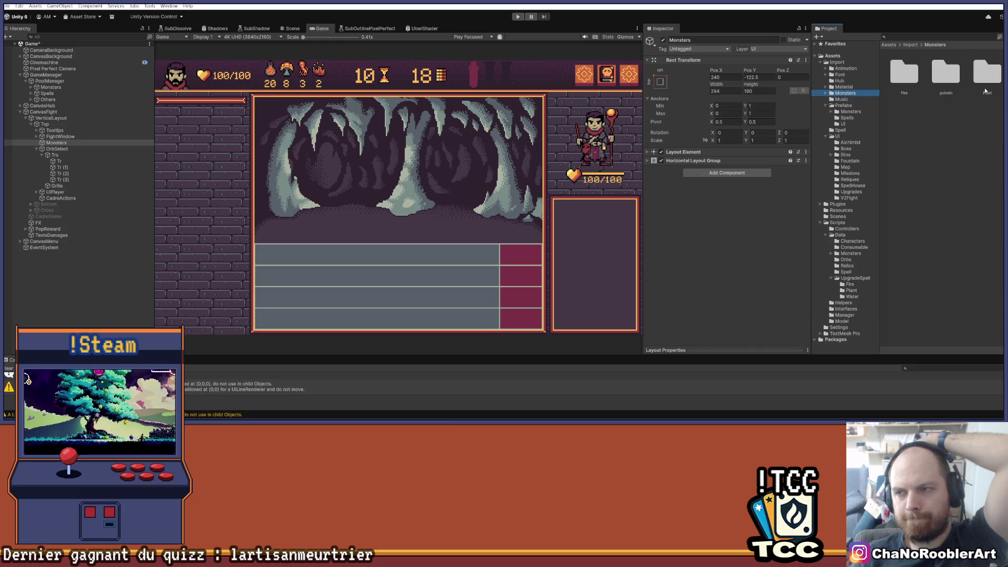
double_click(956, 82)
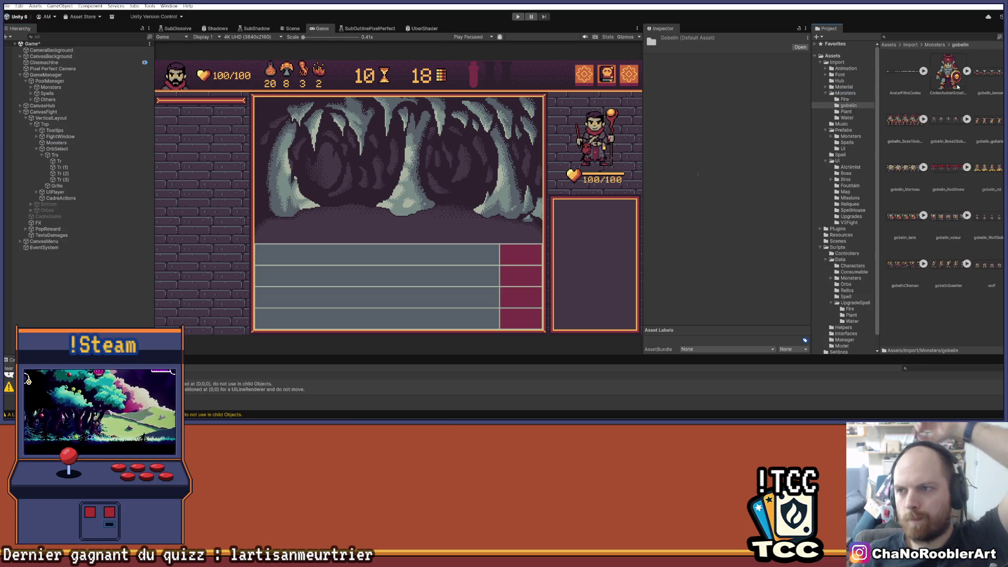
click(923, 70)
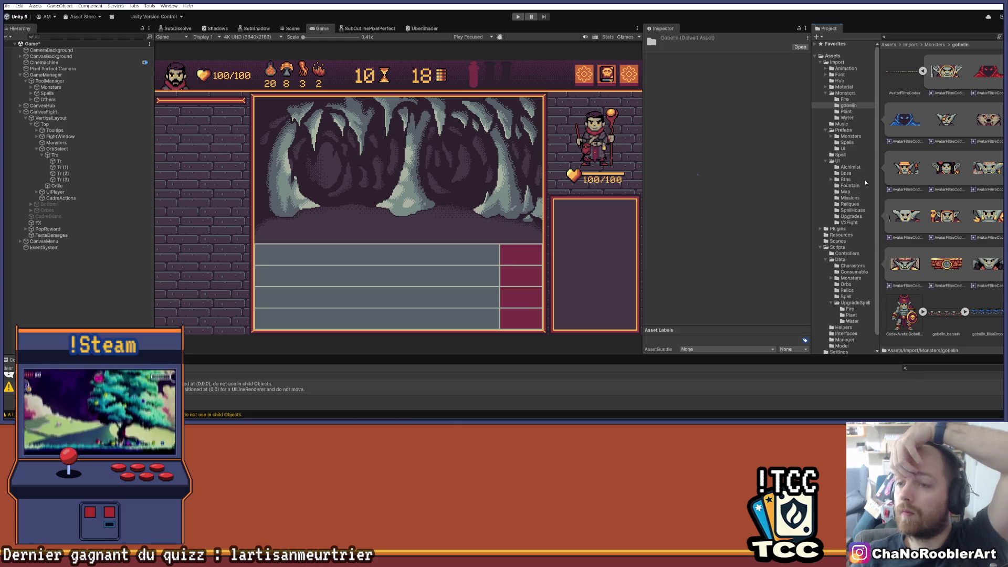
click(851, 136)
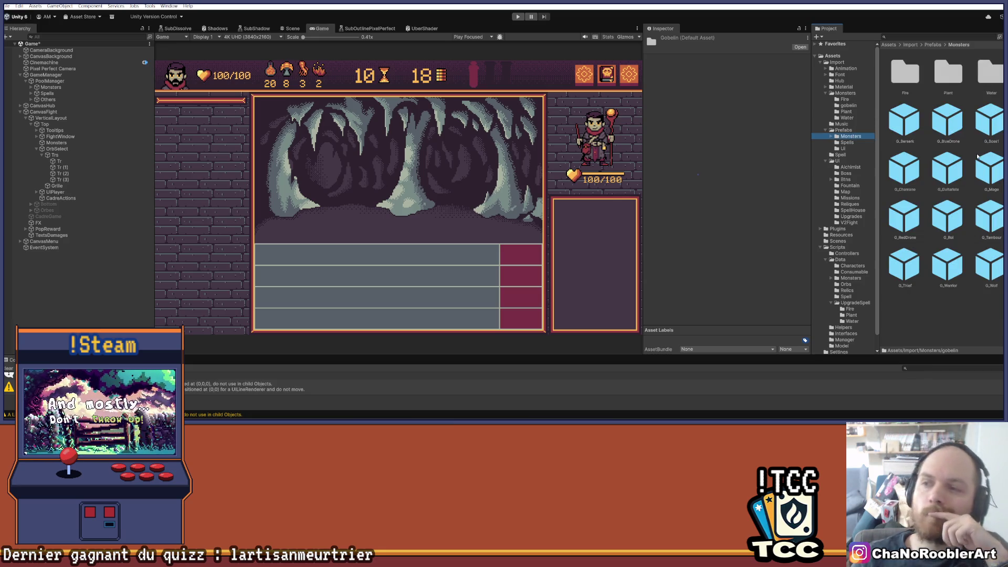
- Drop G_Boss1 under Monsters, expand it and UITop, and inspect Loupe then Status
drag(58, 193, 55, 143)
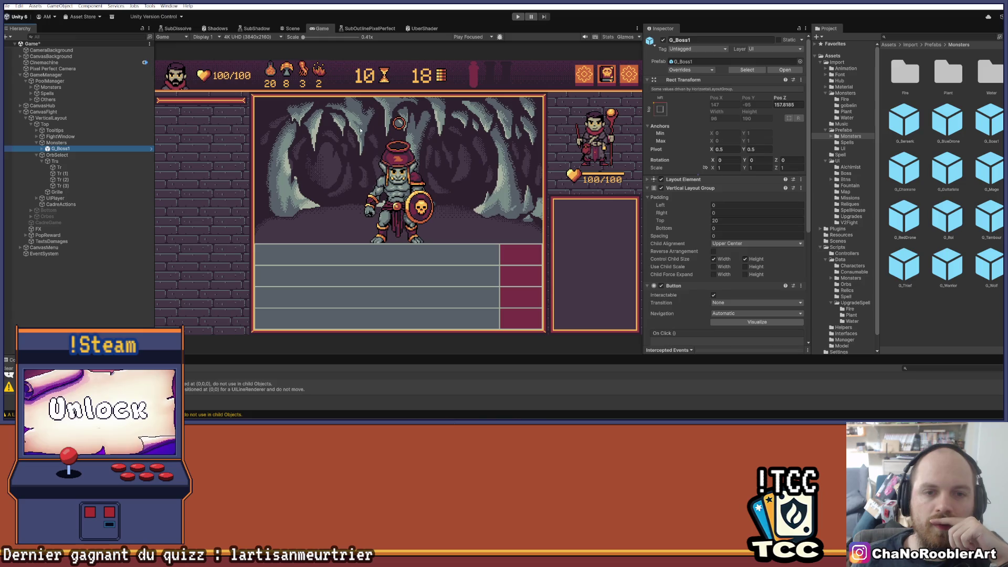
click(42, 149)
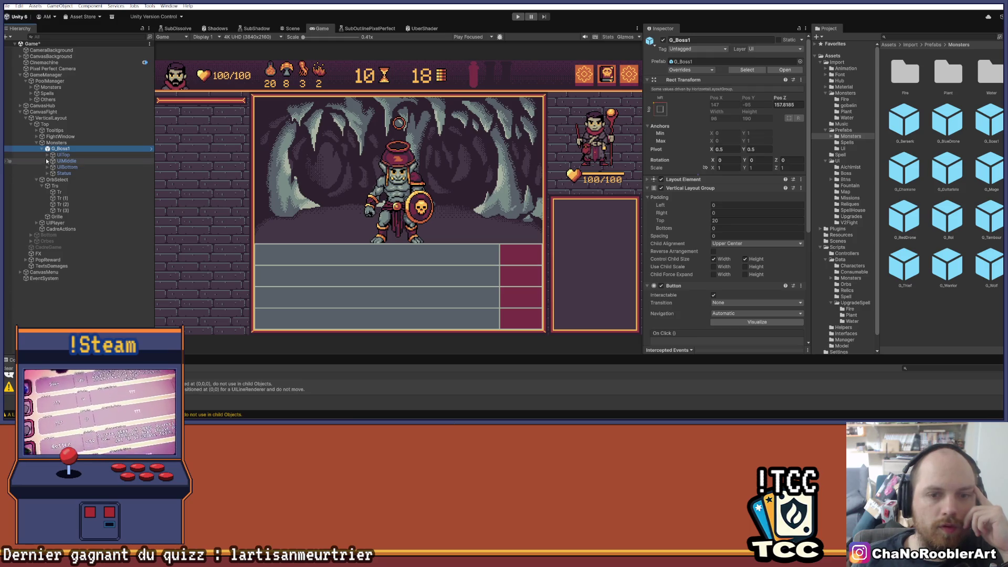
click(47, 155)
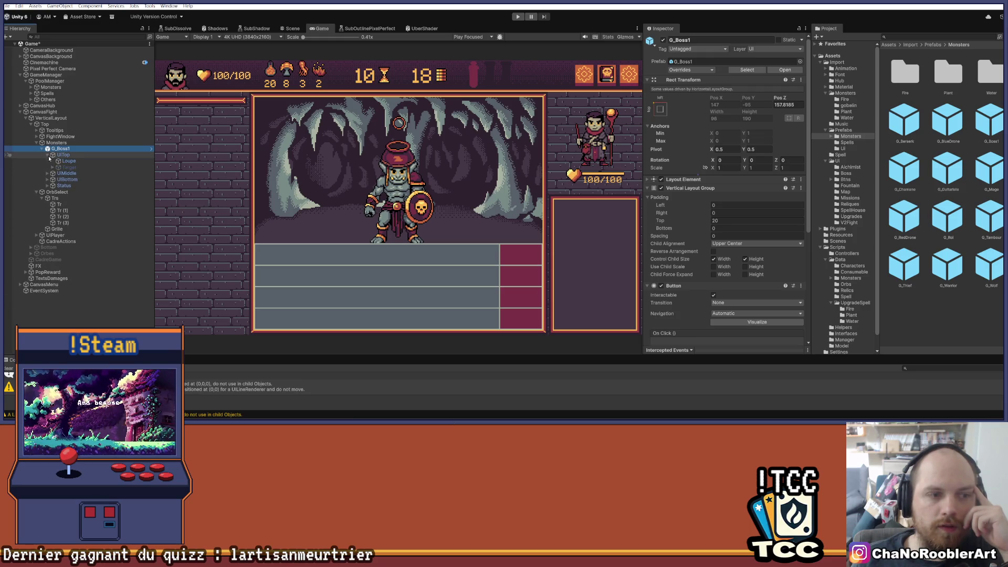
click(67, 161)
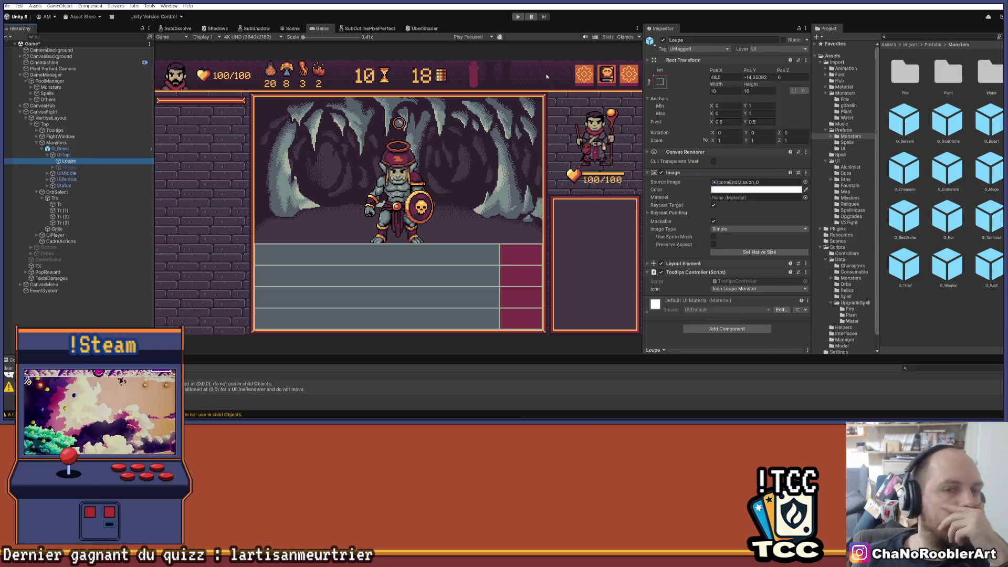
key(Down)
key(Down)
key(Down)
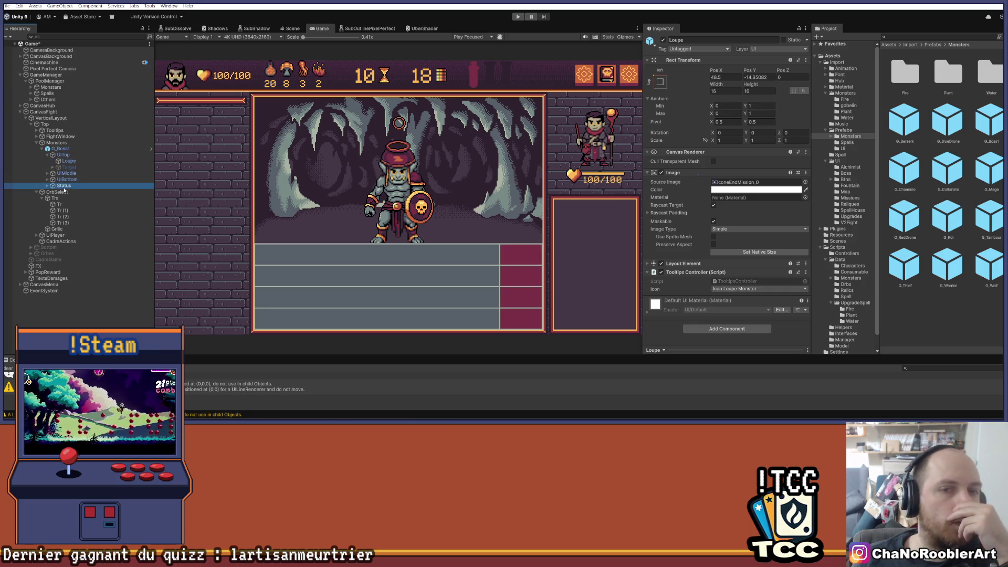
click(288, 30)
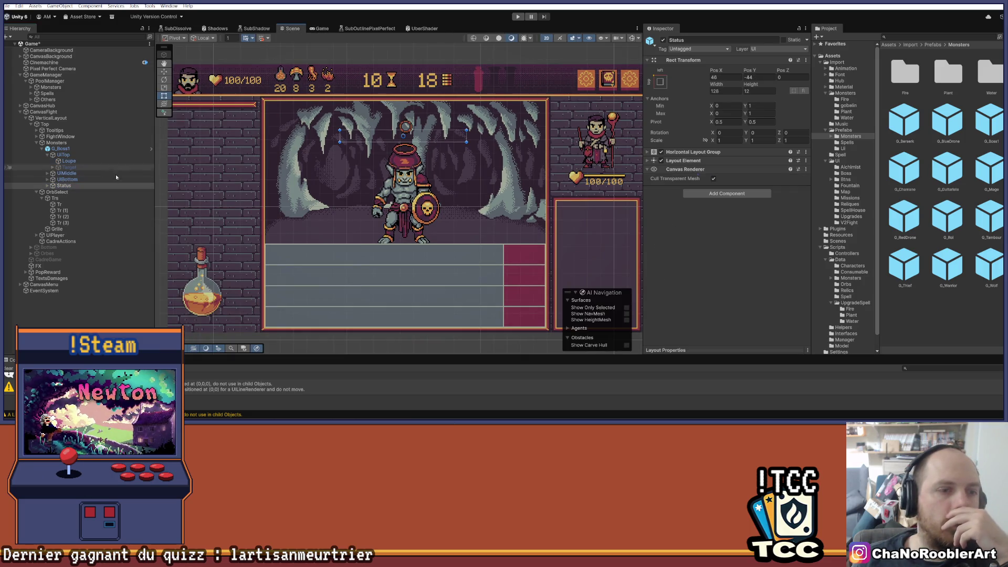
click(67, 179)
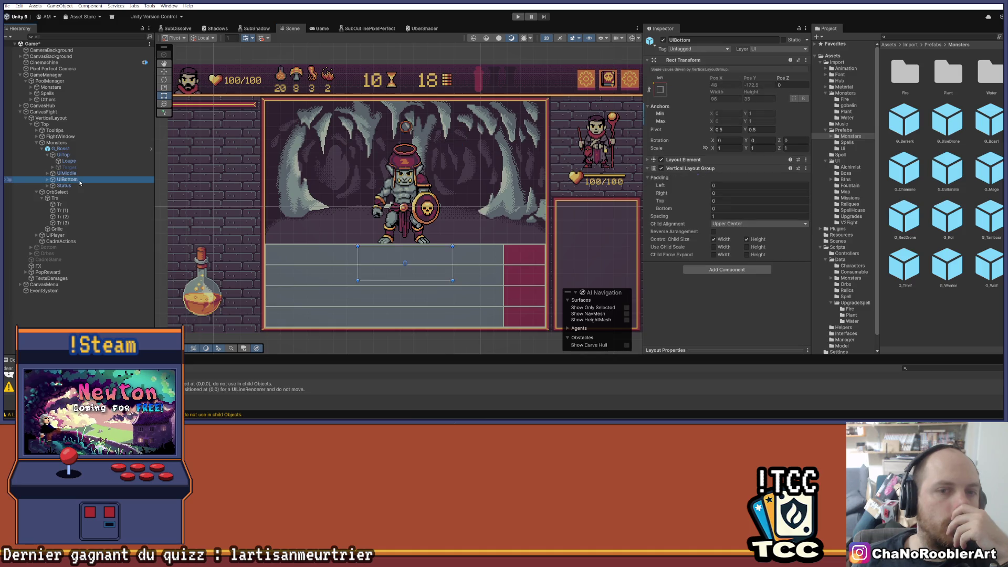
click(71, 187)
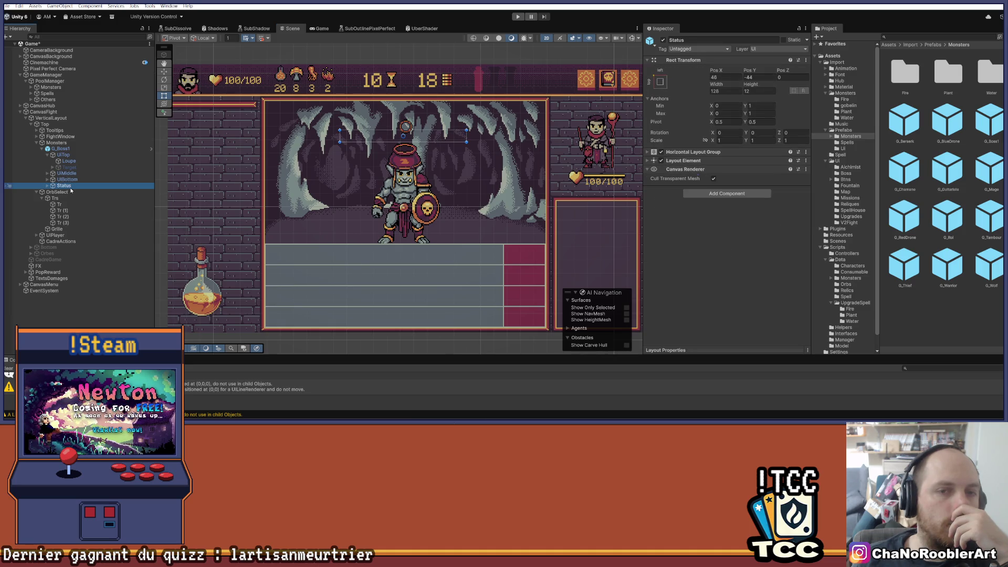
click(320, 29)
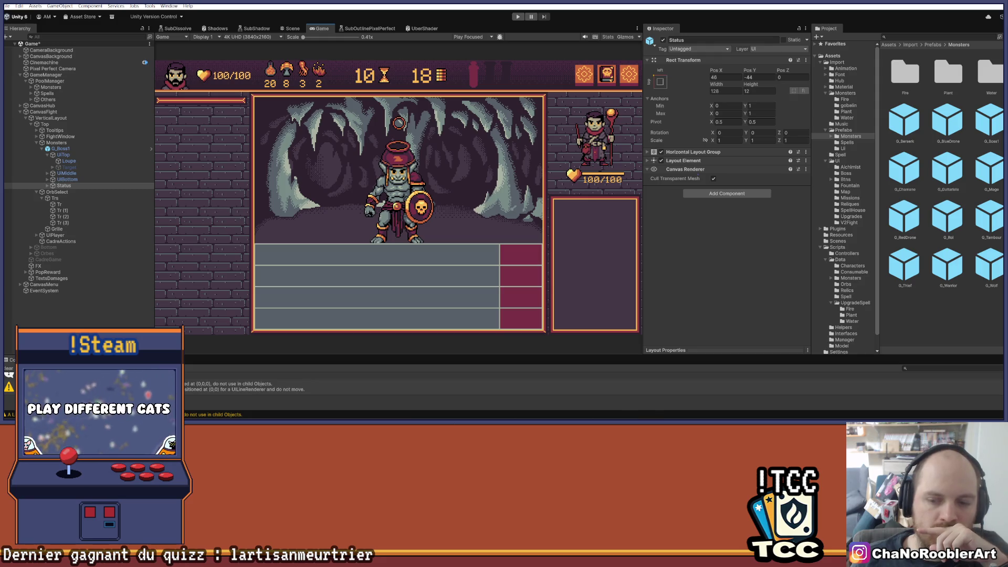
key(alt+Tab)
mouse_move(557, 264)
mouse_down()
mouse_move(509, 269)
mouse_move(521, 273)
mouse_up()
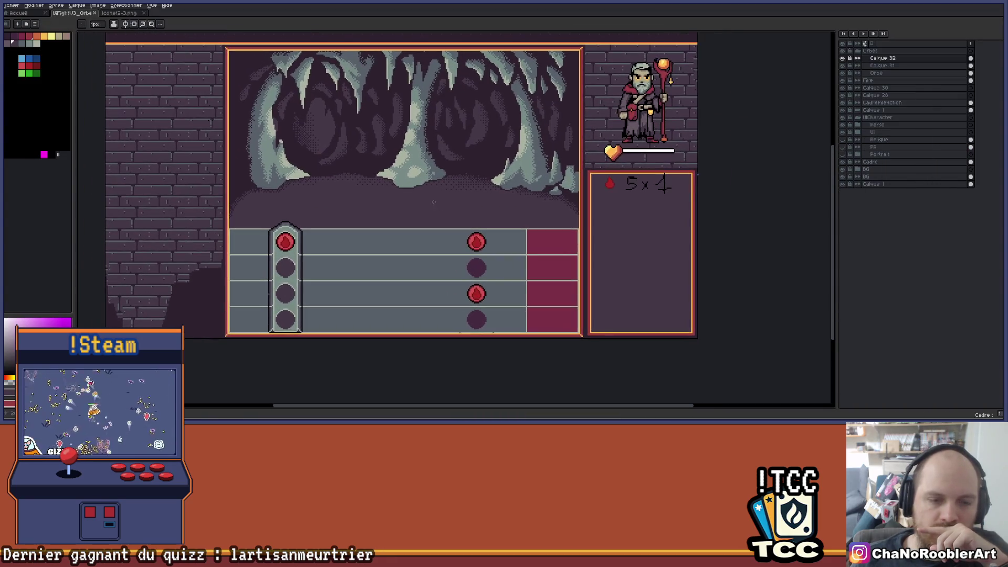
scroll(522, 273, down, 2)
scroll(439, 288, up, 2)
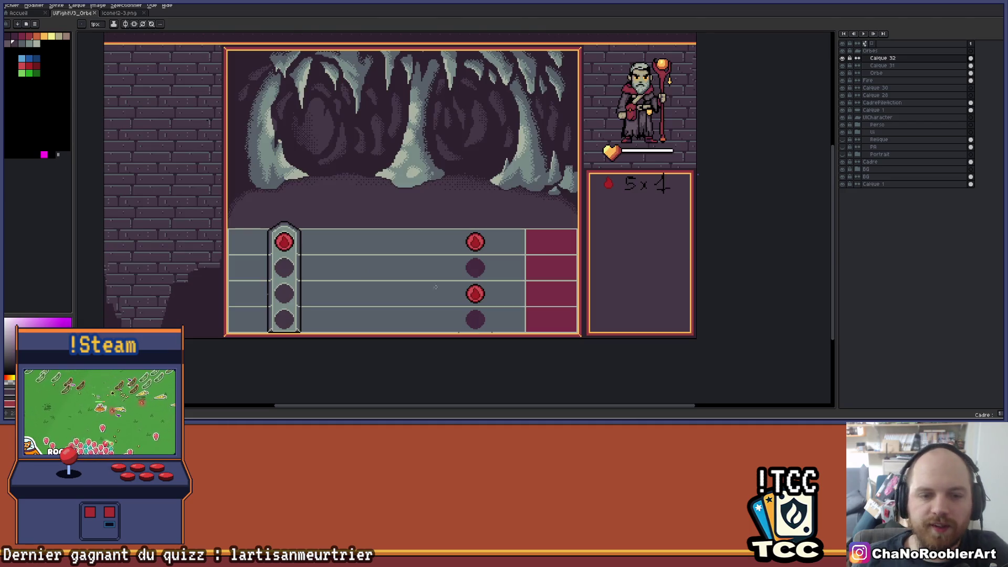
scroll(417, 277, up, 1)
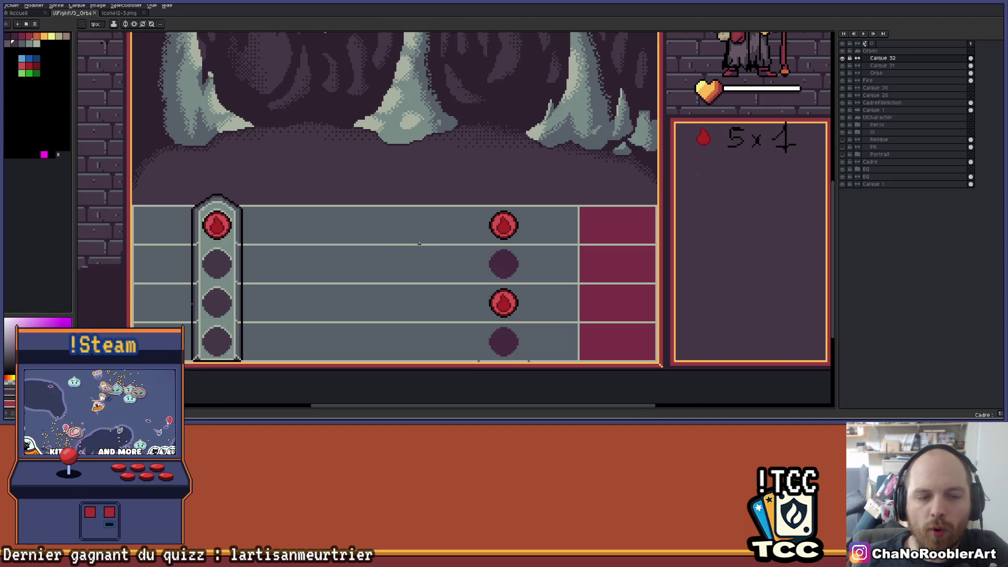
drag(420, 244, 348, 241)
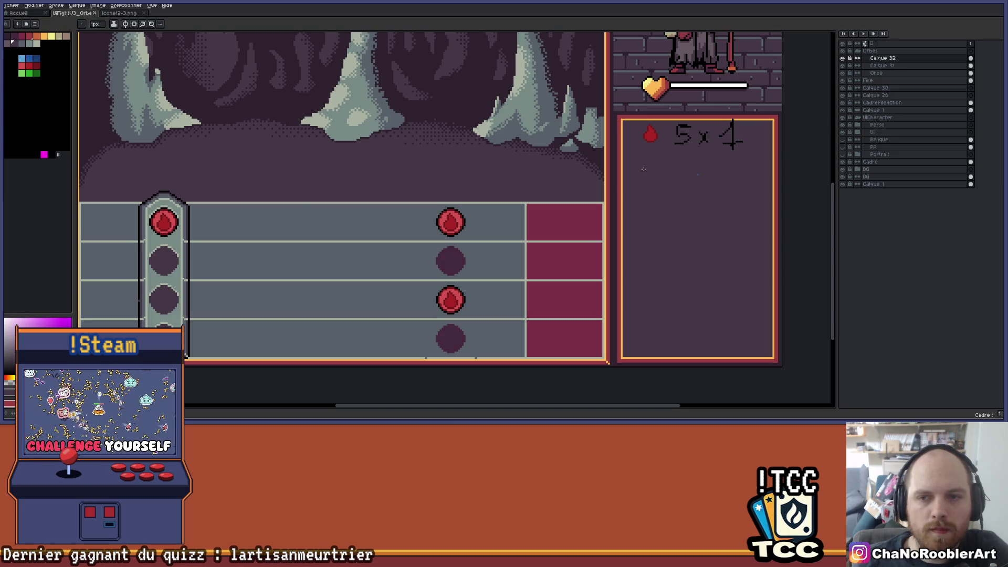
scroll(644, 169, down, 1)
scroll(367, 231, up, 1)
scroll(378, 239, down, 2)
scroll(387, 246, up, 2)
scroll(398, 249, down, 1)
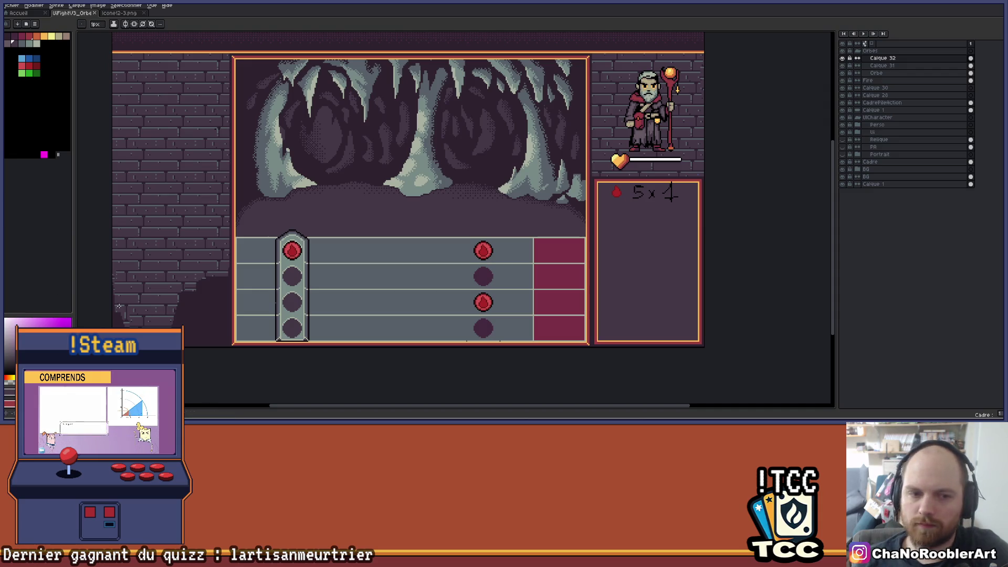
- Sample the pale grey-green and redraw a separator row in the orb column
scroll(341, 288, up, 2)
scroll(340, 288, down, 2)
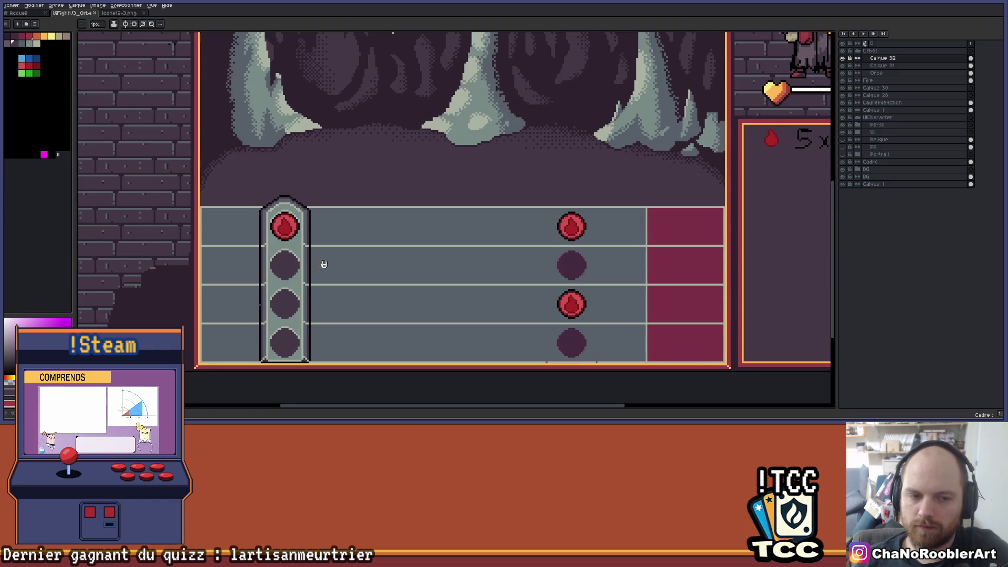
scroll(294, 260, up, 4)
key(i)
alt+click(401, 237)
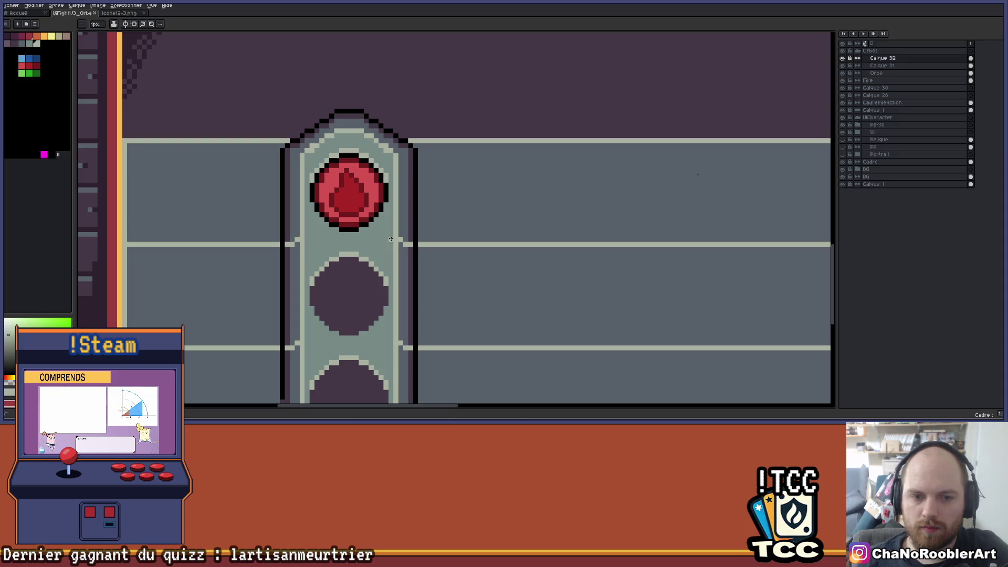
scroll(331, 257, down, 4)
scroll(326, 294, up, 3)
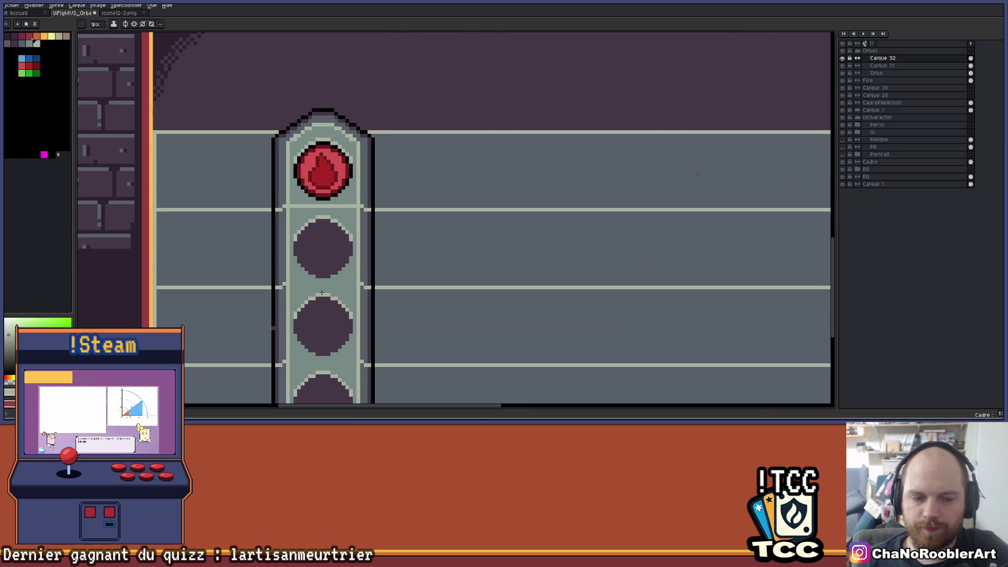
mouse_move(285, 285)
mouse_down()
mouse_move(355, 284)
mouse_move(254, 303)
mouse_up()
scroll(373, 280, down, 3)
scroll(273, 294, up, 4)
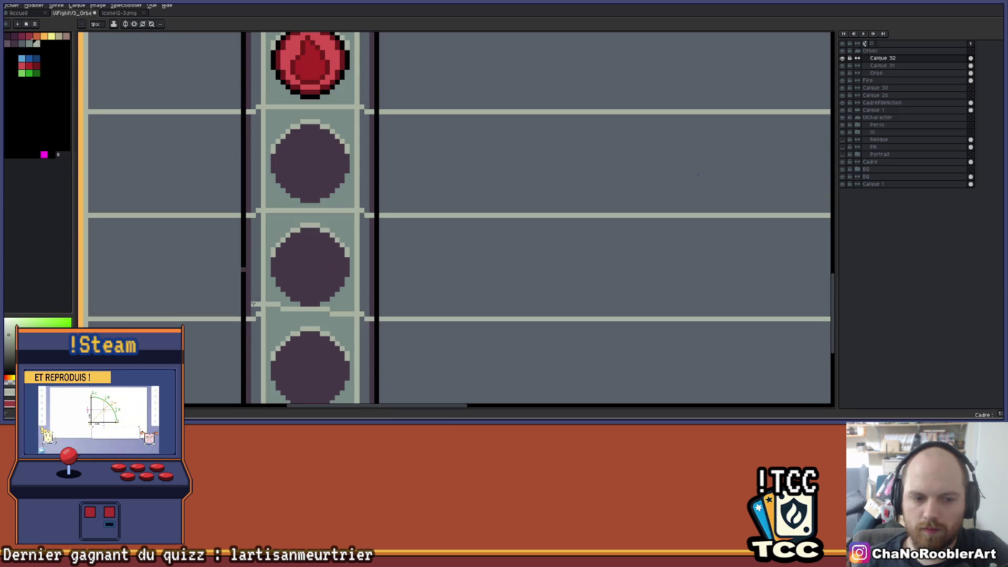
scroll(298, 306, down, 1)
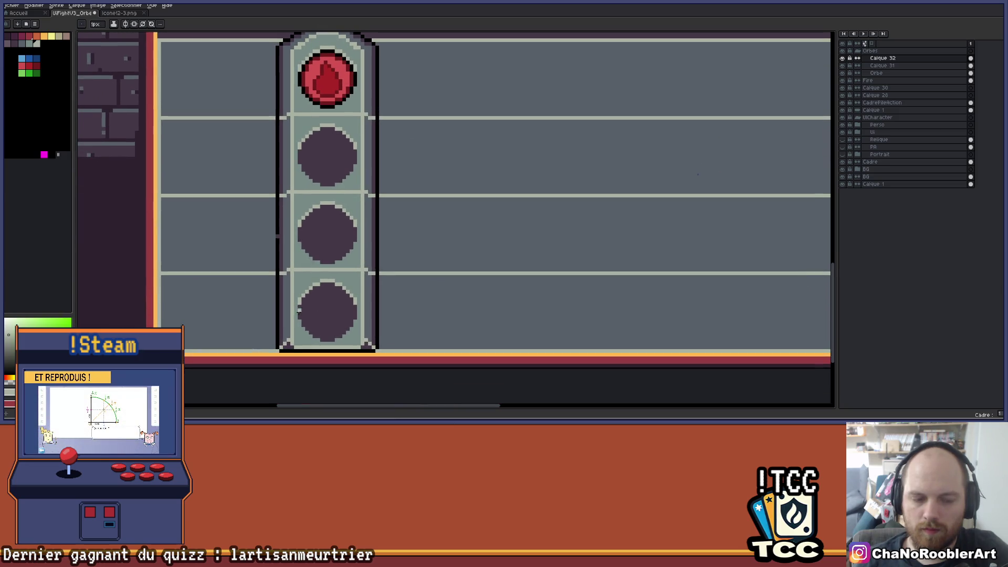
scroll(336, 288, down, 2)
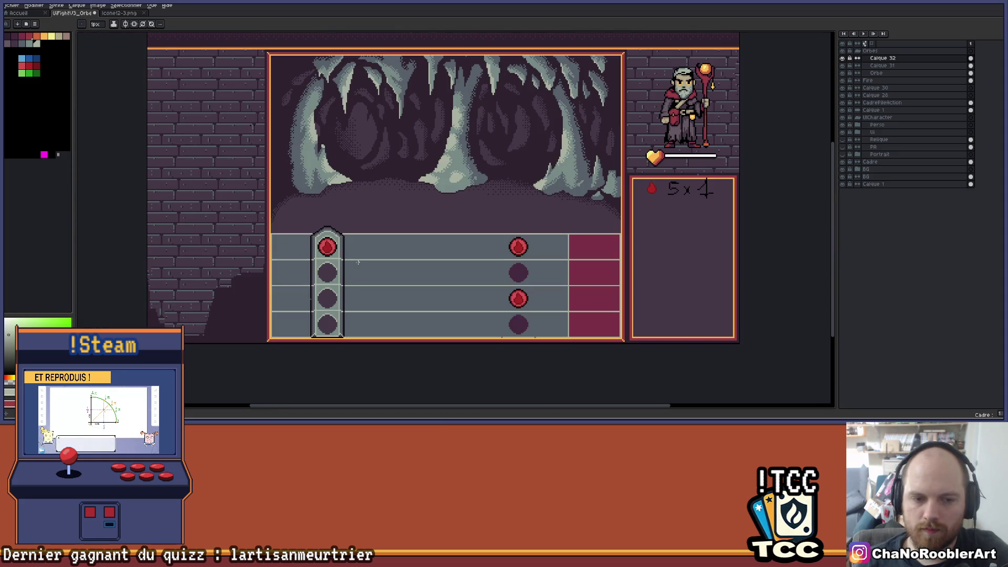
scroll(358, 264, up, 1)
- Draw a gem outline in the magenta cell, then undo it with Ctrl+Z
key(ctrl)
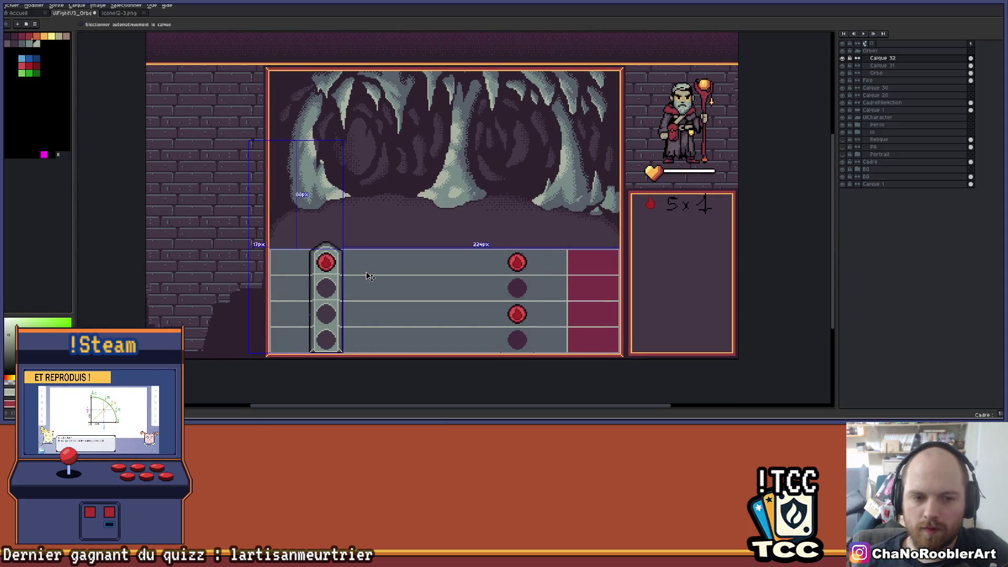
scroll(436, 277, up, 3)
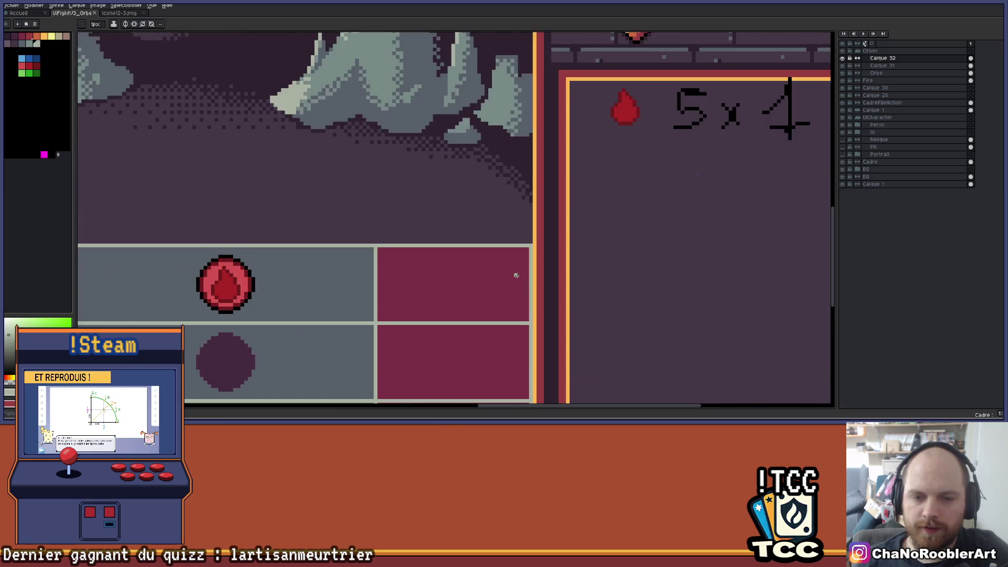
scroll(451, 281, up, 1)
mouse_move(475, 256)
mouse_down()
mouse_move(465, 289)
mouse_move(473, 256)
mouse_move(503, 238)
mouse_up()
scroll(462, 262, down, 2)
key(ctrl+z)
scroll(503, 237, down, 2)
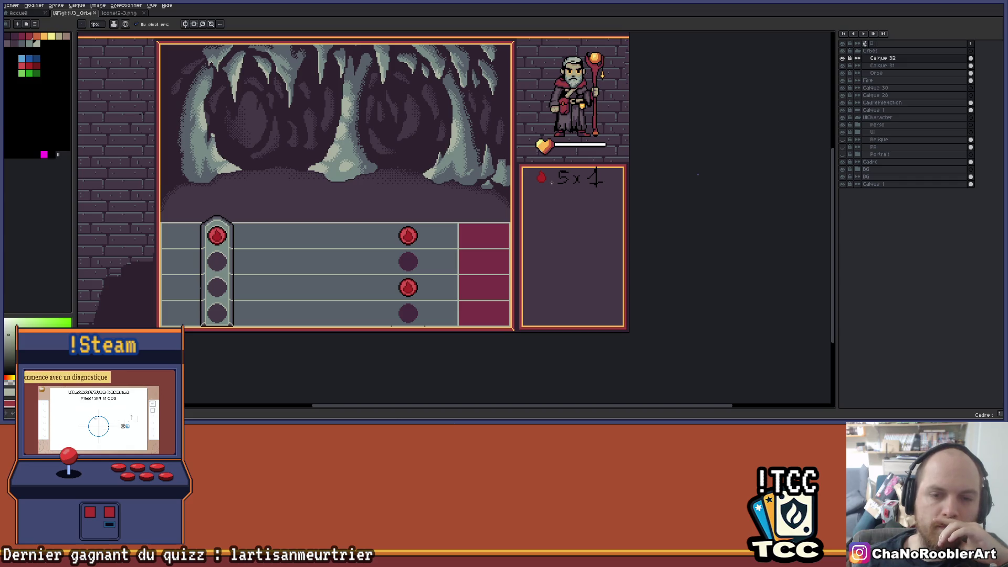
scroll(490, 268, up, 3)
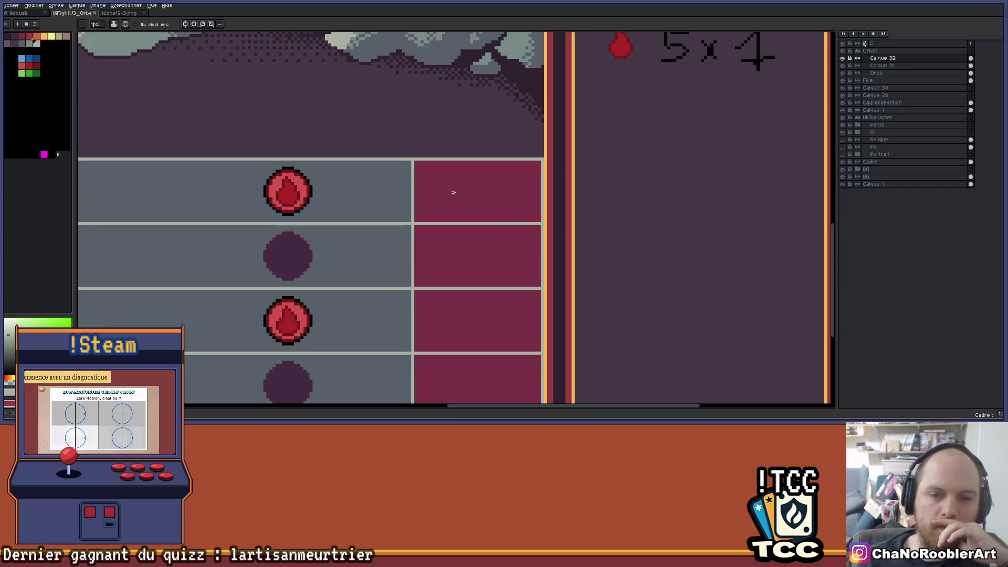
scroll(400, 212, down, 3)
- Pan the view left to bring the brick wall beside the orb column into view
drag(400, 212, 459, 215)
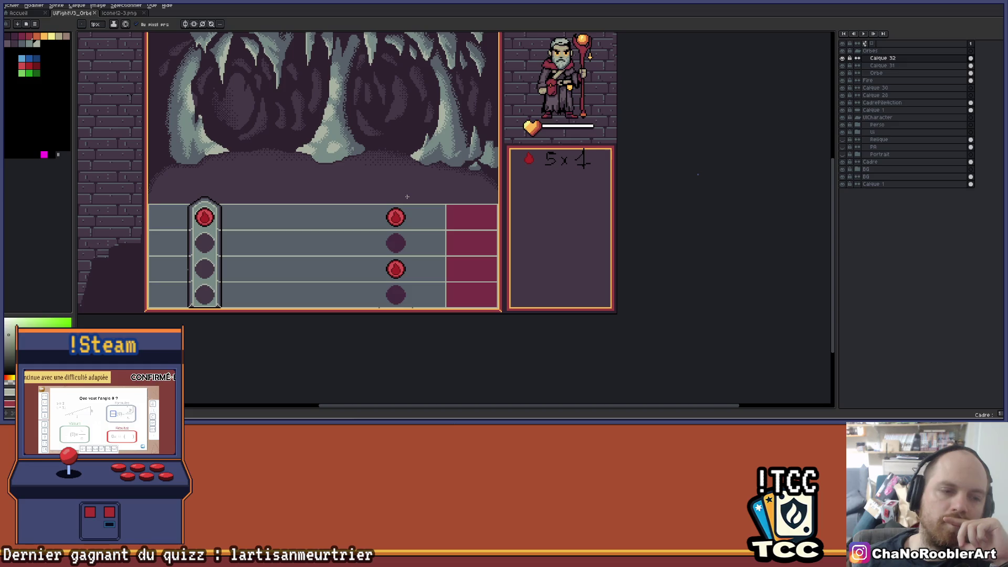
drag(159, 241, 247, 242)
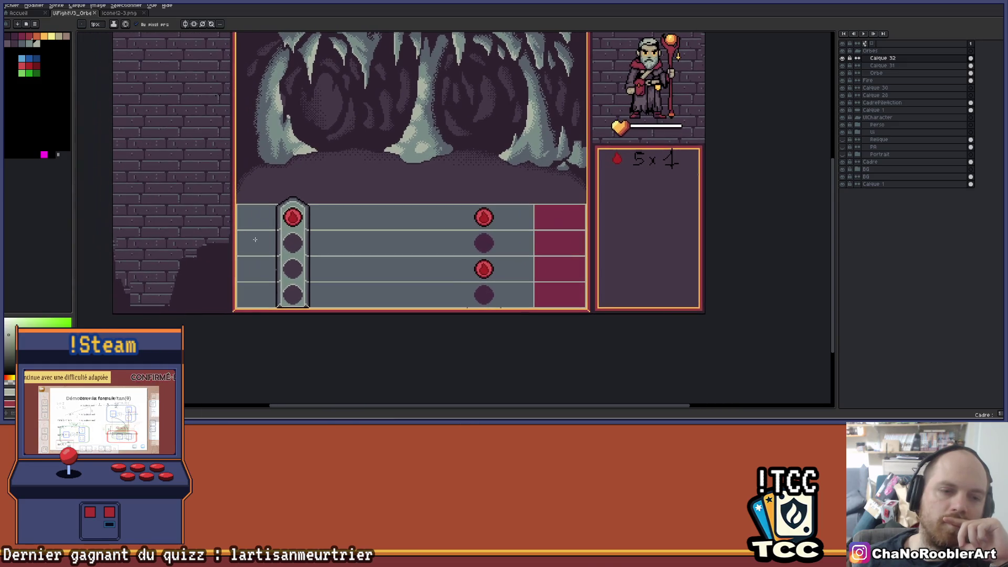
scroll(224, 217, up, 2)
scroll(231, 217, down, 4)
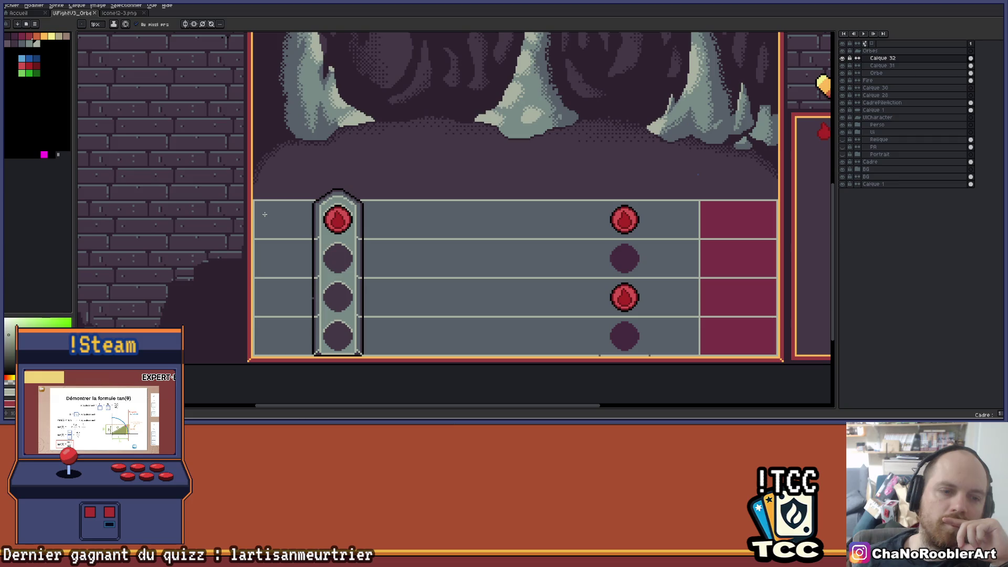
scroll(248, 216, up, 3)
scroll(248, 216, up, 1)
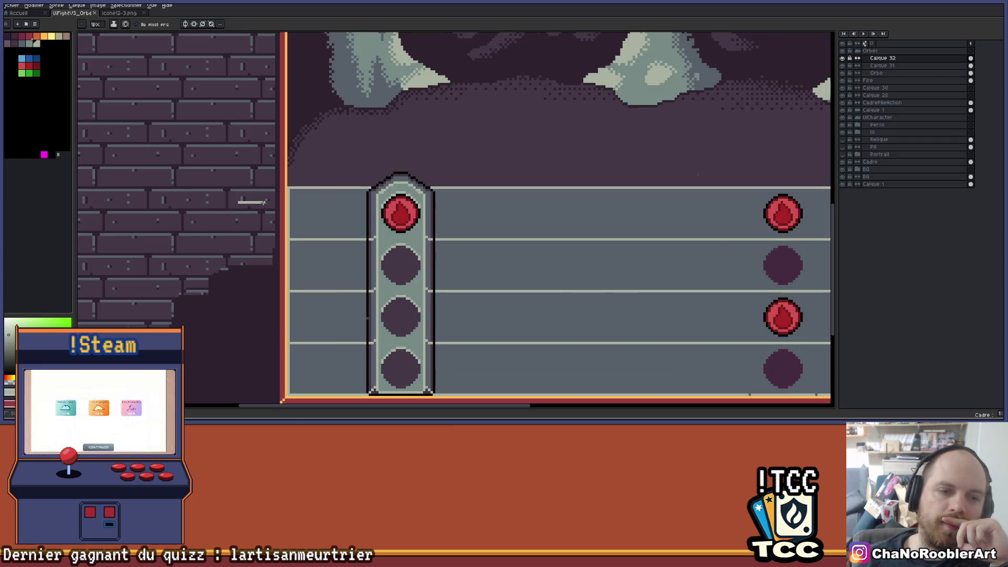
scroll(273, 209, up, 1)
scroll(281, 207, up, 3)
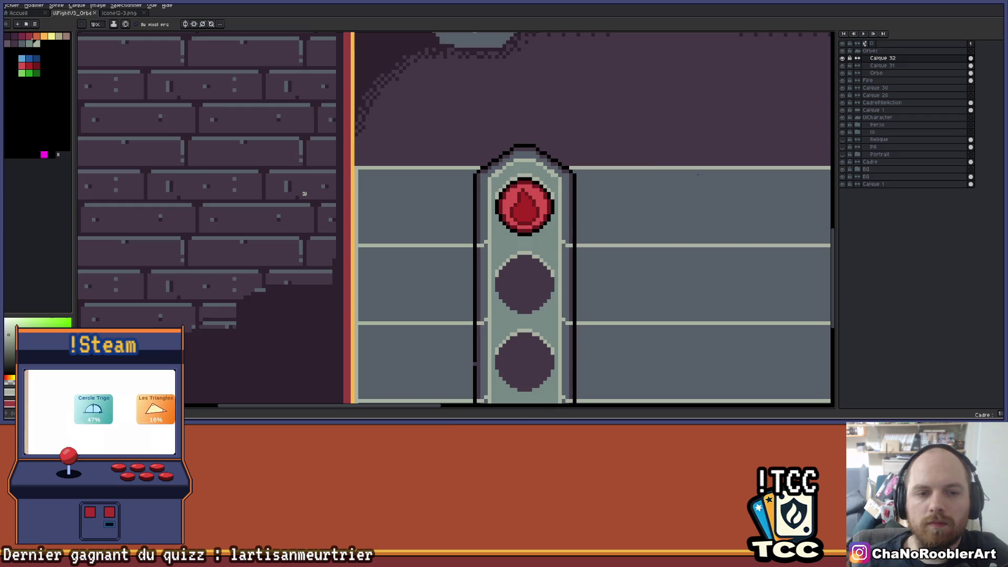
click(858, 51)
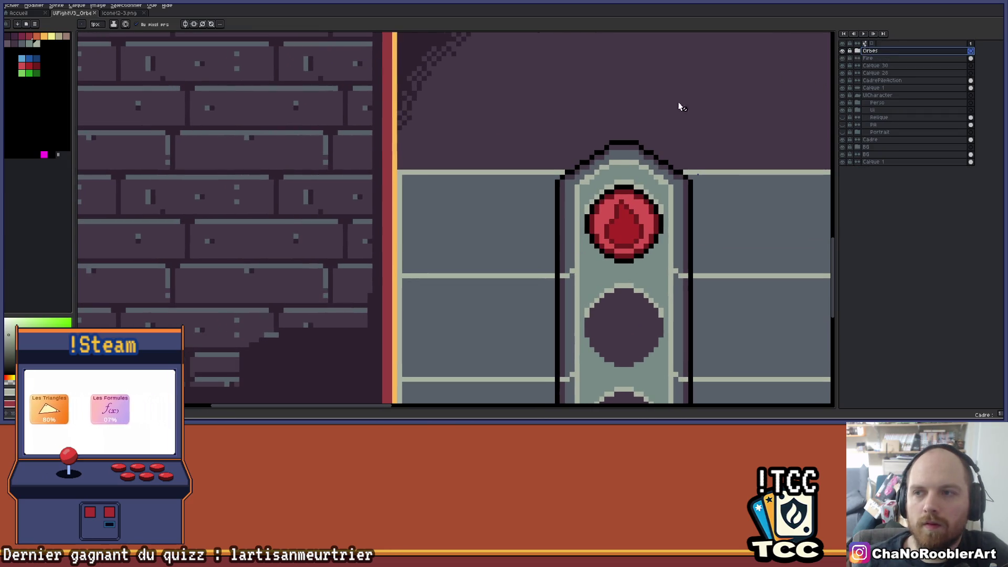
scroll(493, 158, down, 2)
scroll(325, 284, down, 2)
scroll(325, 283, right, 5)
scroll(281, 279, up, 2)
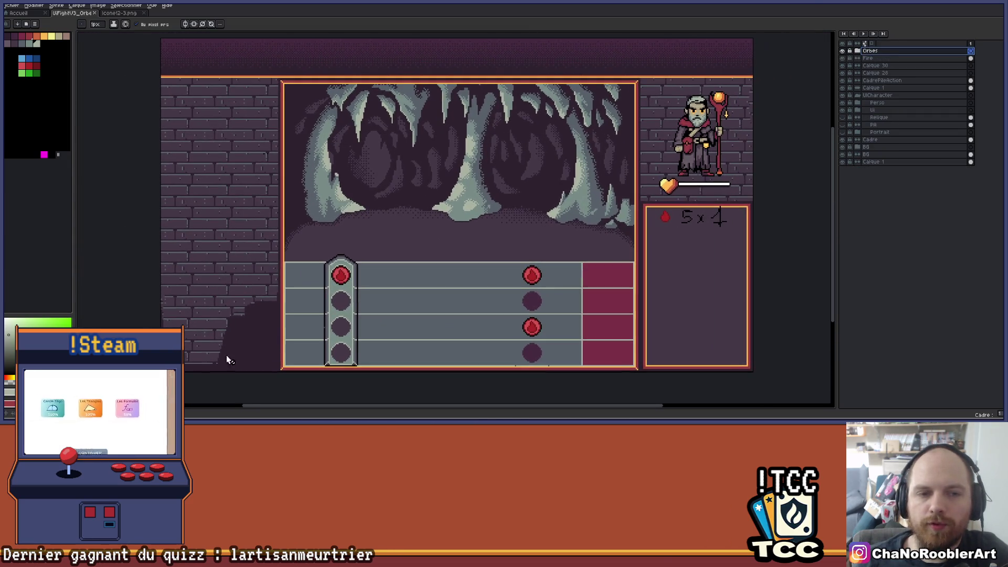
drag(191, 315, 226, 311)
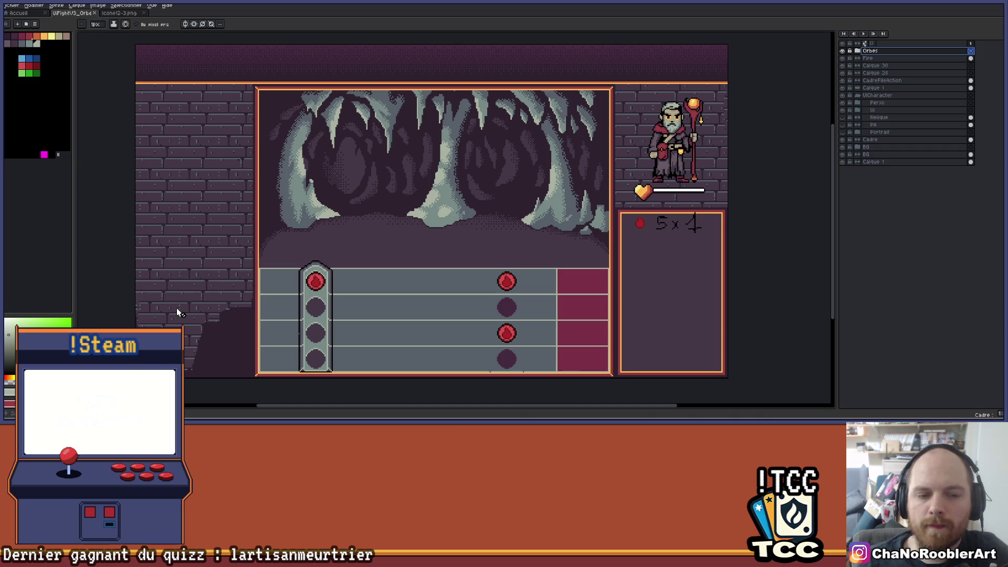
scroll(272, 287, up, 2)
scroll(278, 286, down, 3)
scroll(270, 234, up, 2)
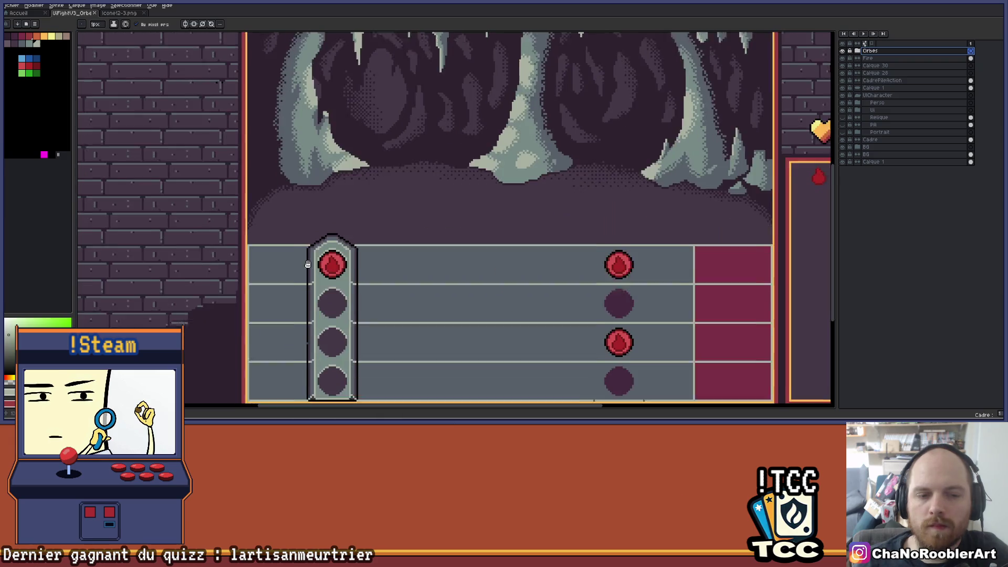
drag(434, 259, 360, 257)
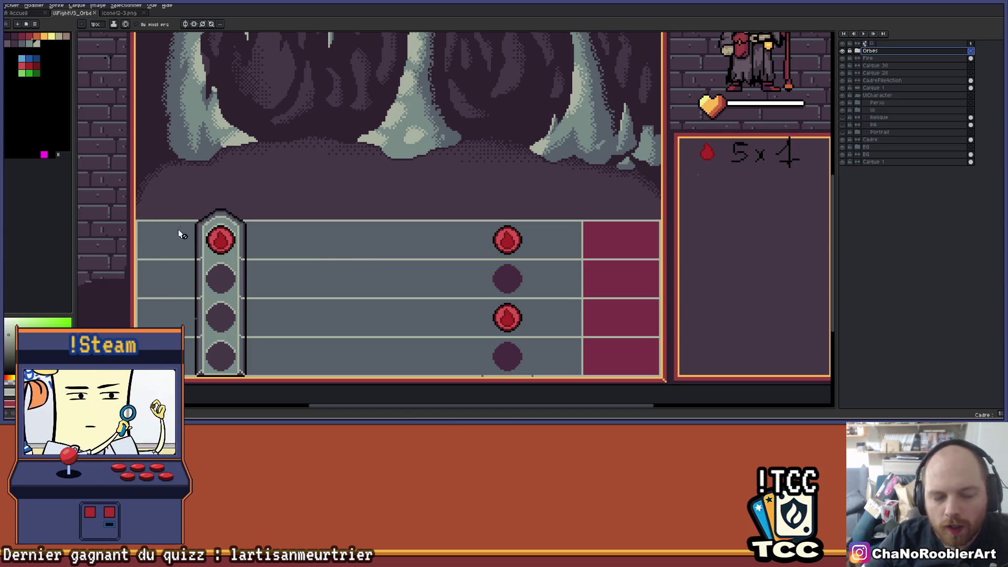
mouse_move(625, 236)
mouse_down()
mouse_move(537, 235)
mouse_move(599, 193)
mouse_up()
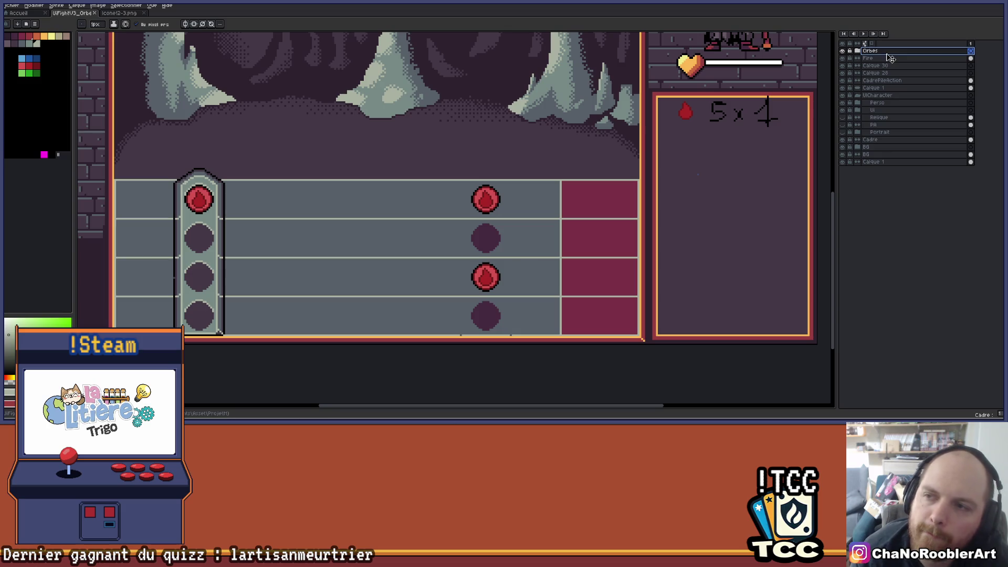
click(858, 50)
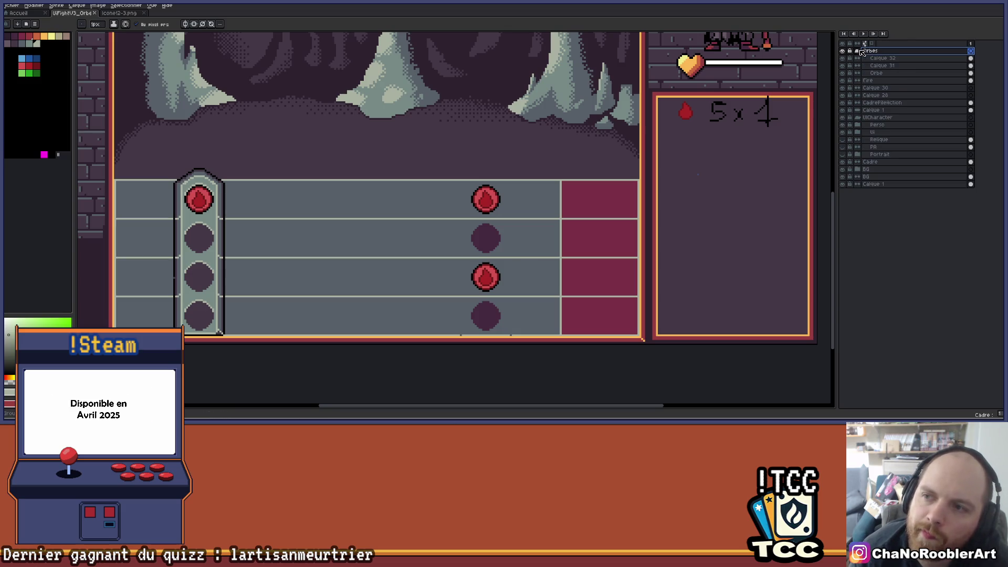
click(844, 58)
click(872, 59)
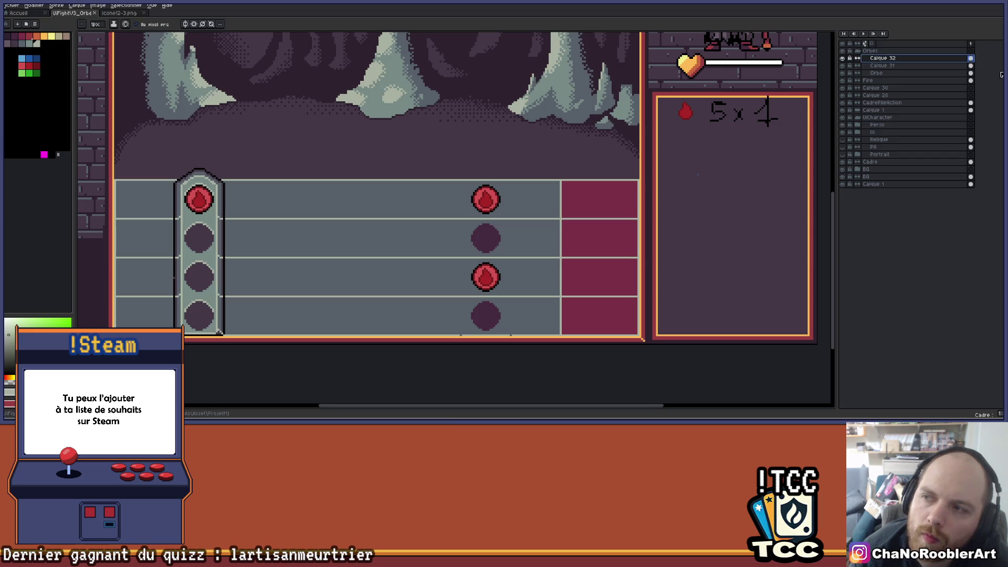
key(v)
drag(246, 293, 630, 292)
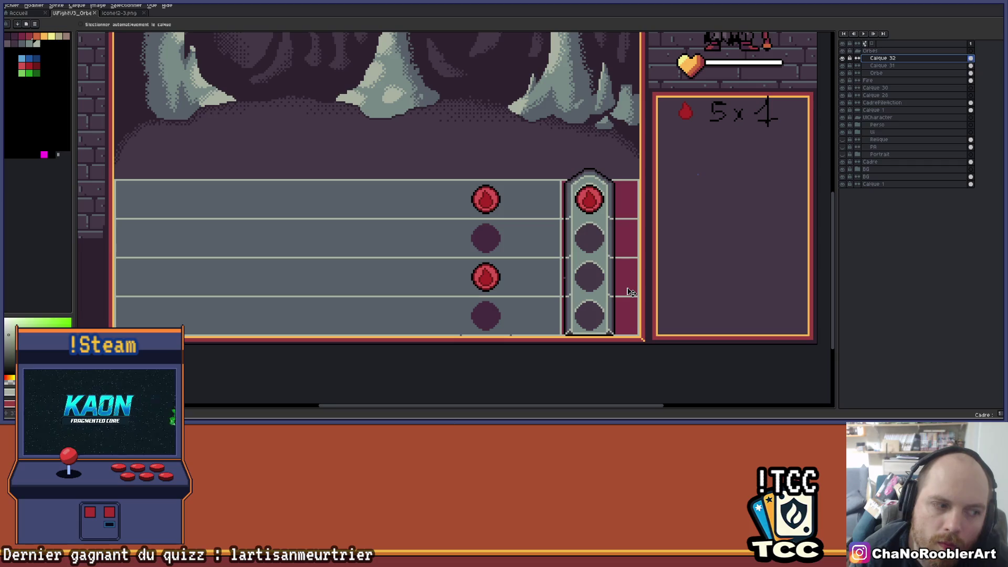
drag(716, 268, 529, 254)
scroll(472, 252, up, 2)
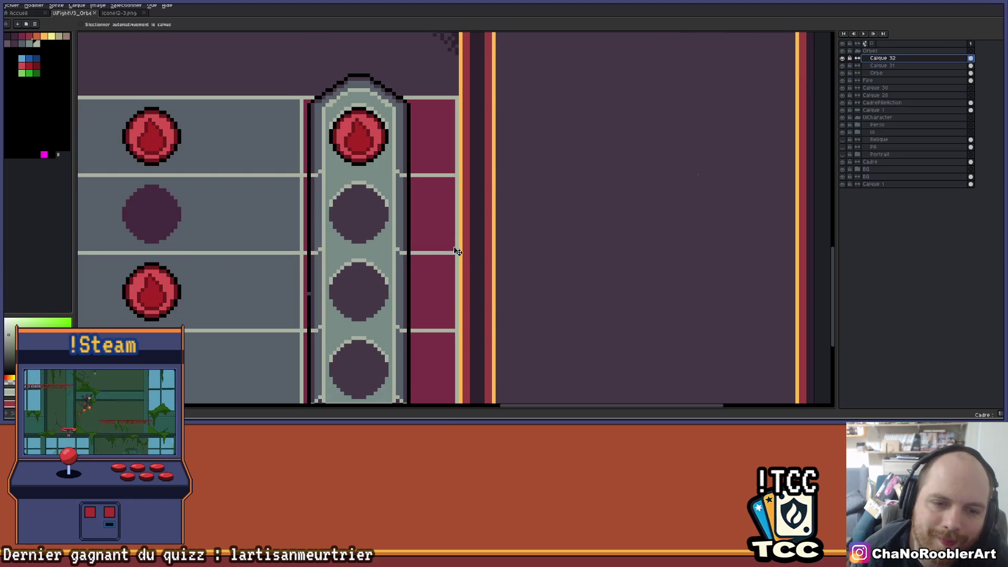
mouse_move(390, 263)
mouse_down()
mouse_move(411, 264)
mouse_move(403, 268)
mouse_up()
scroll(415, 264, down, 1)
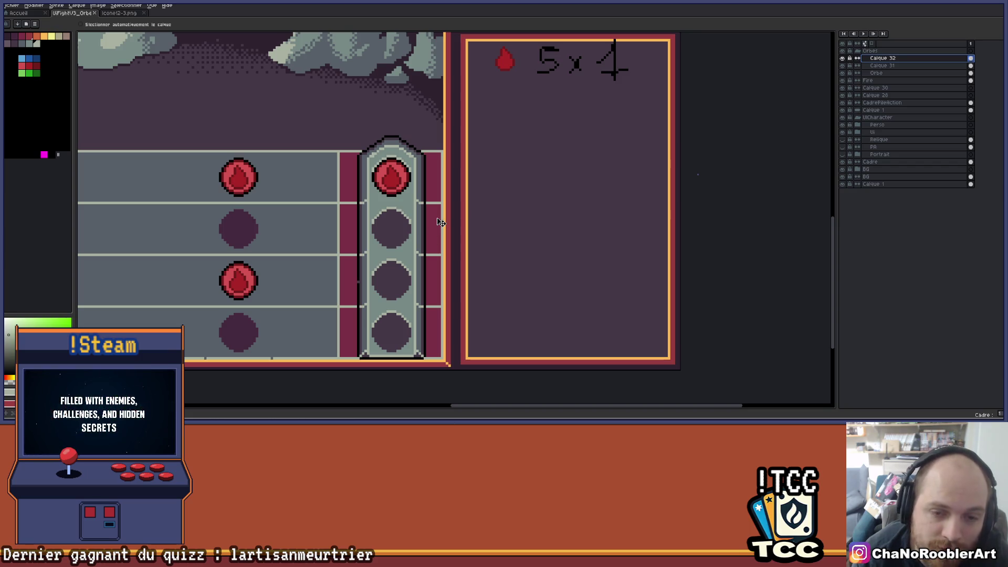
scroll(435, 199, down, 1)
scroll(435, 200, up, 1)
scroll(435, 199, down, 1)
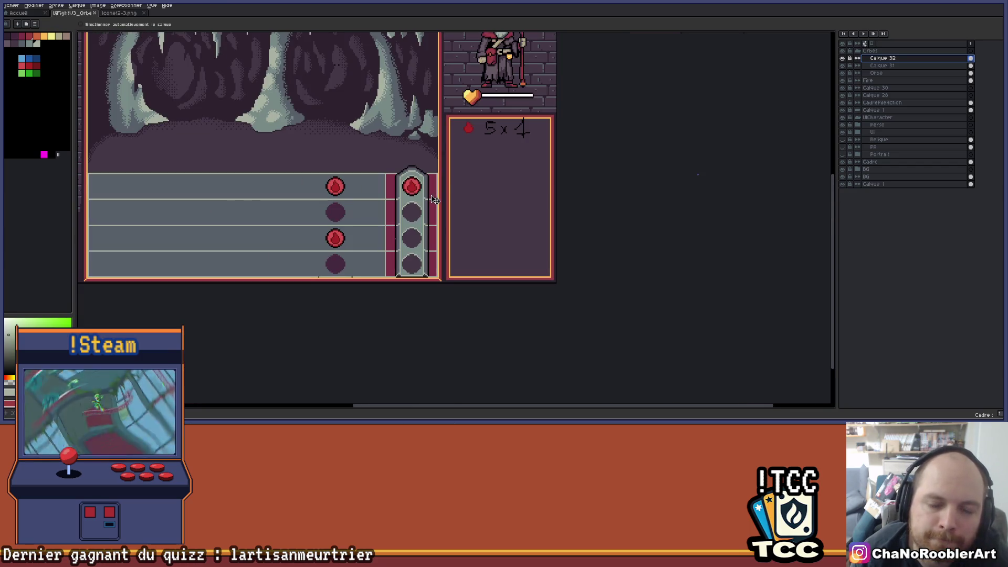
scroll(444, 179, up, 2)
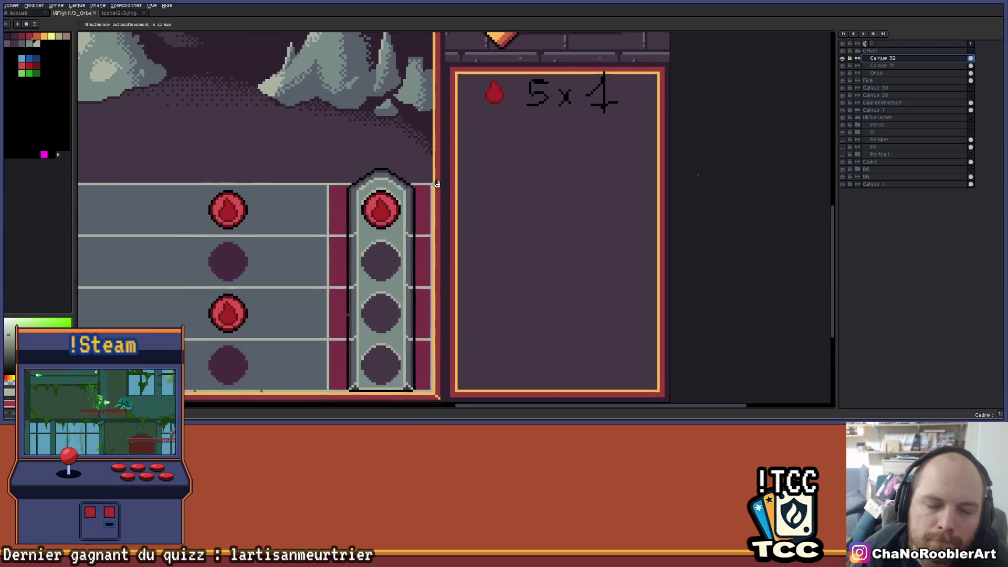
scroll(446, 190, down, 1)
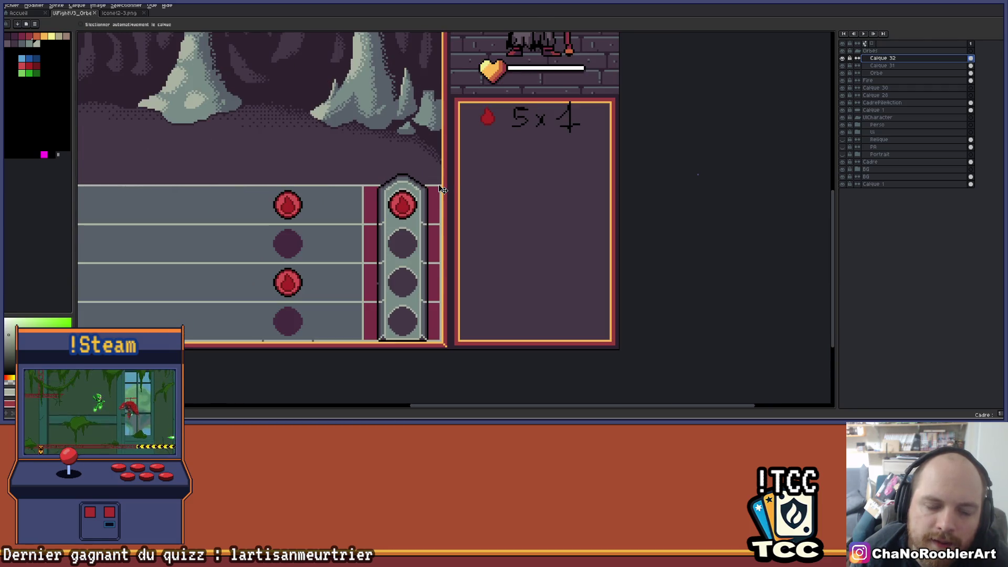
scroll(428, 189, down, 3)
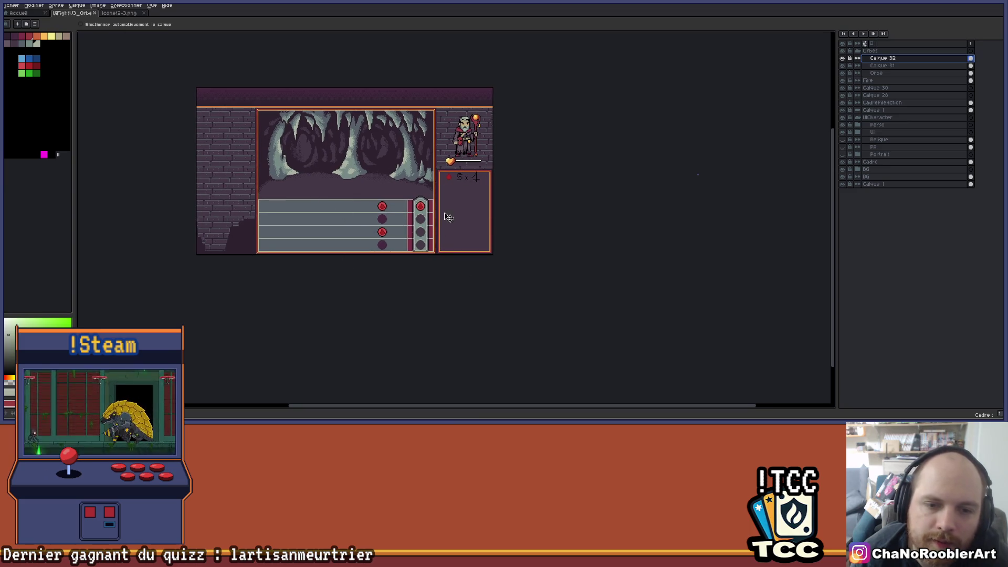
scroll(447, 220, up, 3)
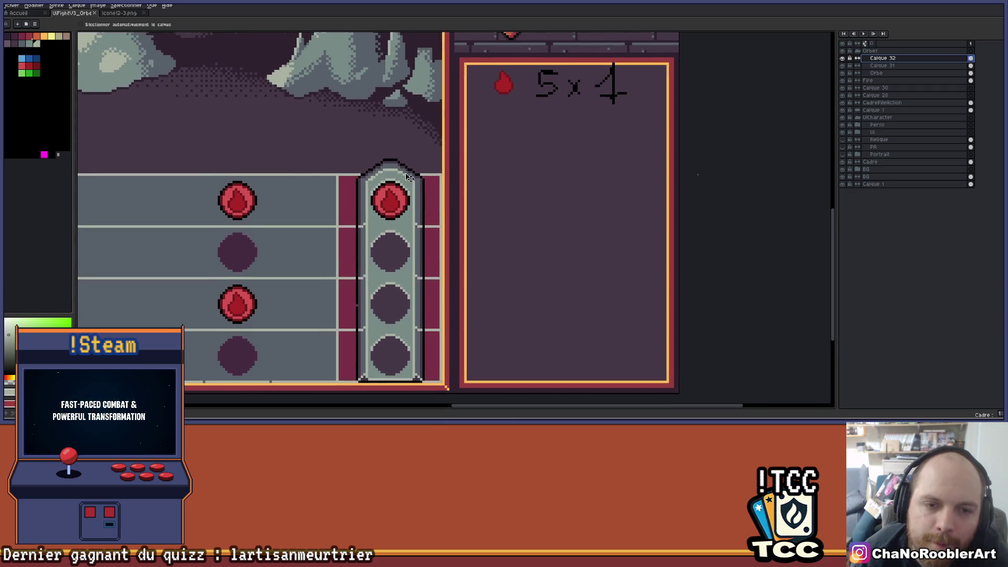
scroll(409, 145, right, 1)
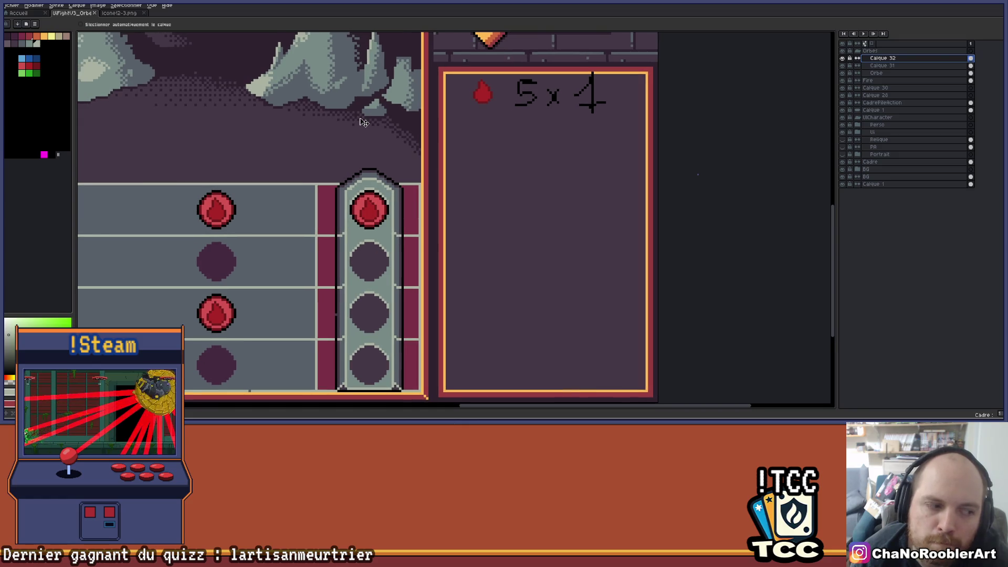
scroll(365, 122, down, 2)
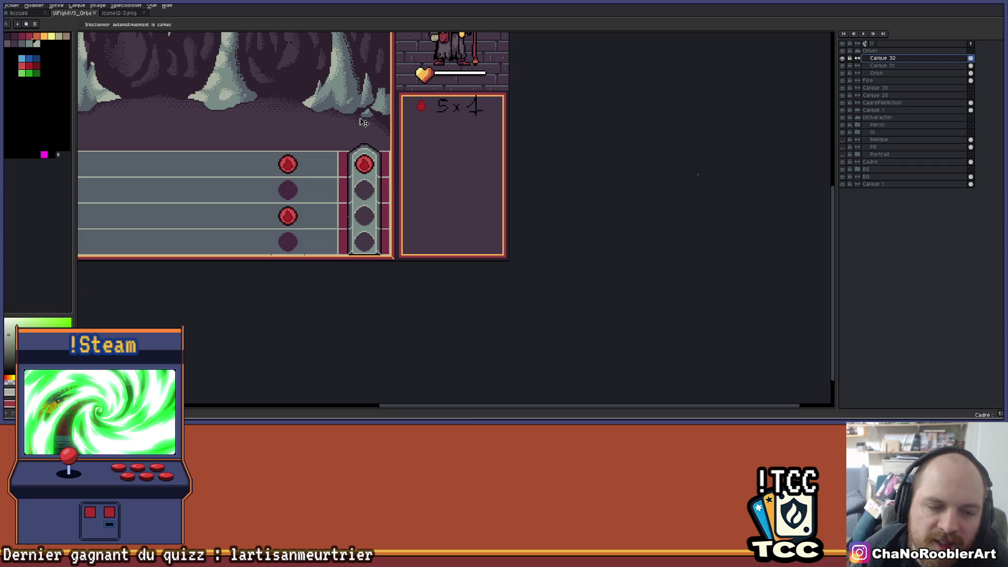
- Add a new layer, Calque 33, above Calque 32
mouse_move(408, 142)
mouse_down()
mouse_move(539, 155)
mouse_move(568, 182)
mouse_move(540, 205)
mouse_move(585, 219)
mouse_move(525, 210)
mouse_move(591, 216)
mouse_up()
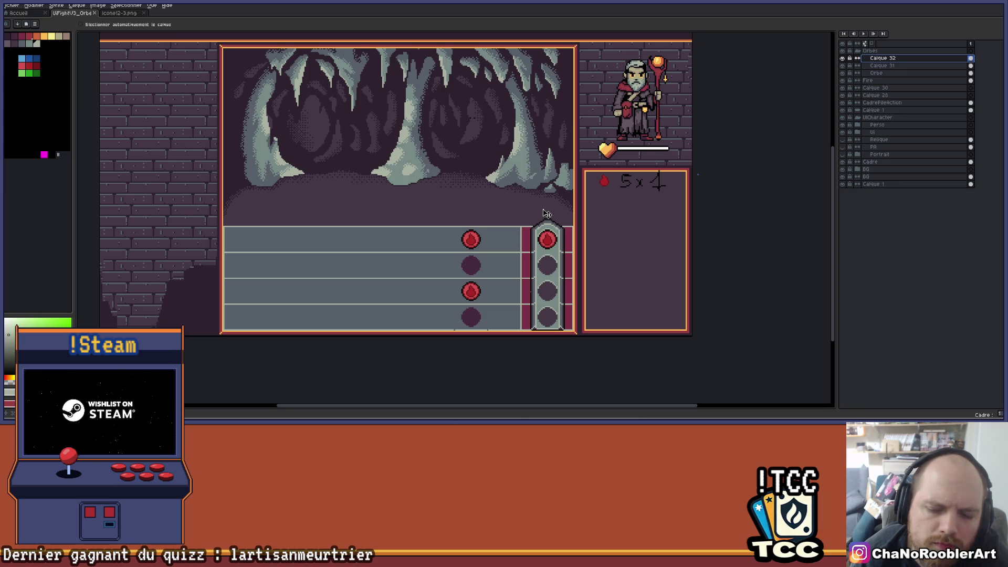
scroll(428, 198, up, 3)
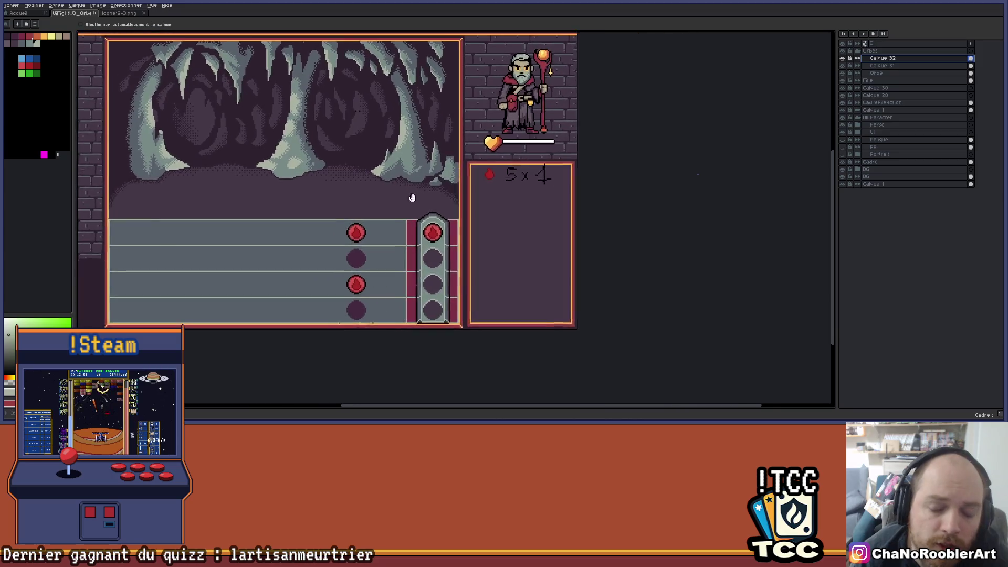
scroll(435, 202, up, 2)
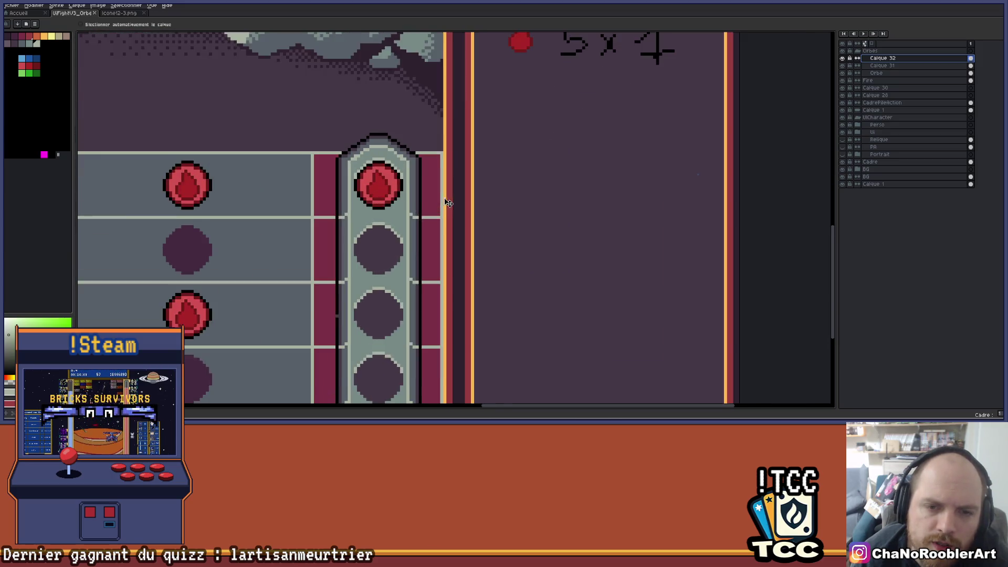
scroll(447, 198, down, 3)
scroll(407, 191, up, 3)
scroll(407, 191, up, 2)
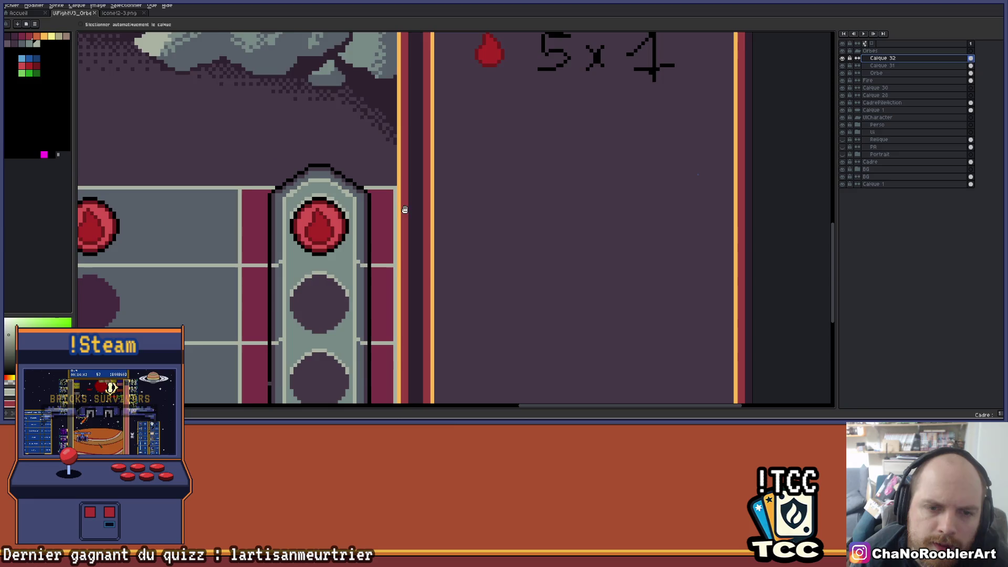
scroll(415, 194, down, 2)
scroll(436, 184, left, 1)
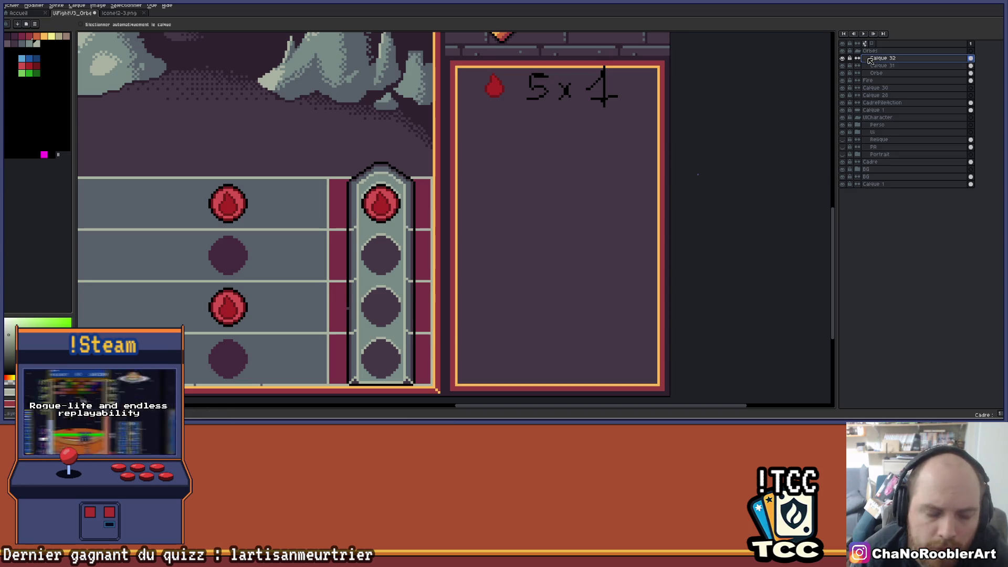
key(shift+n)
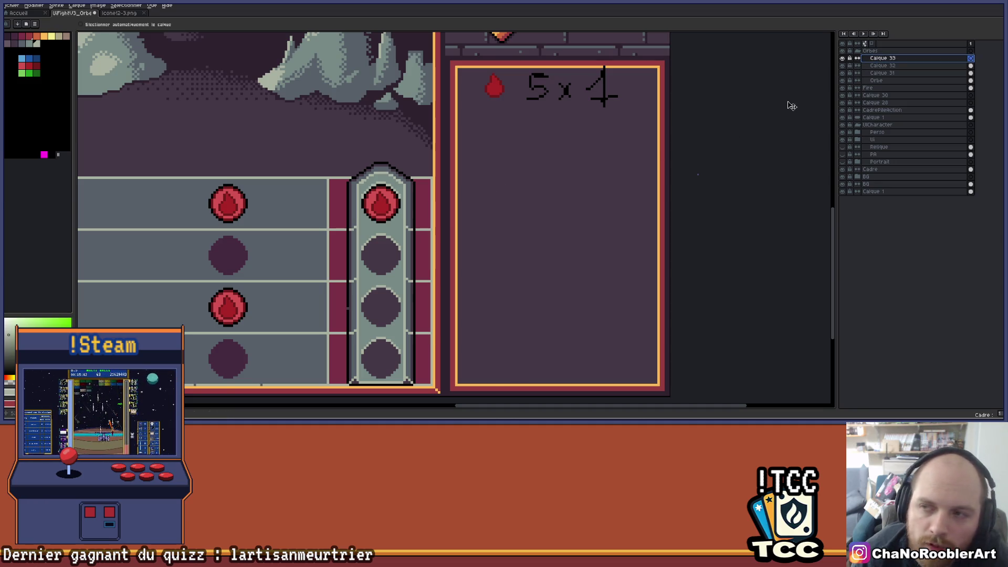
- With the Pencil and a light cyan-grey swatch, draw a solid block beside the top orb
scroll(415, 220, left, 5)
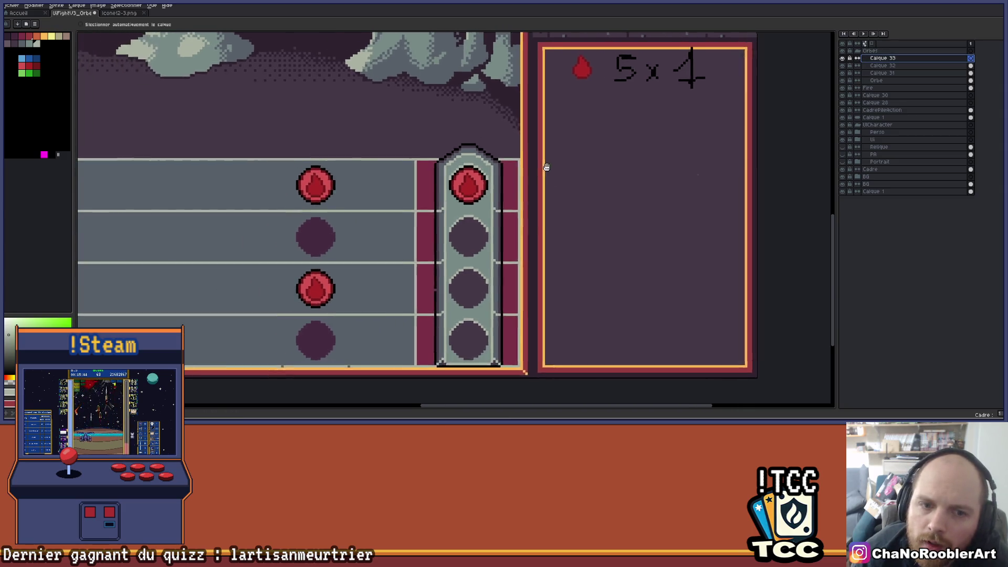
scroll(427, 275, right, 6)
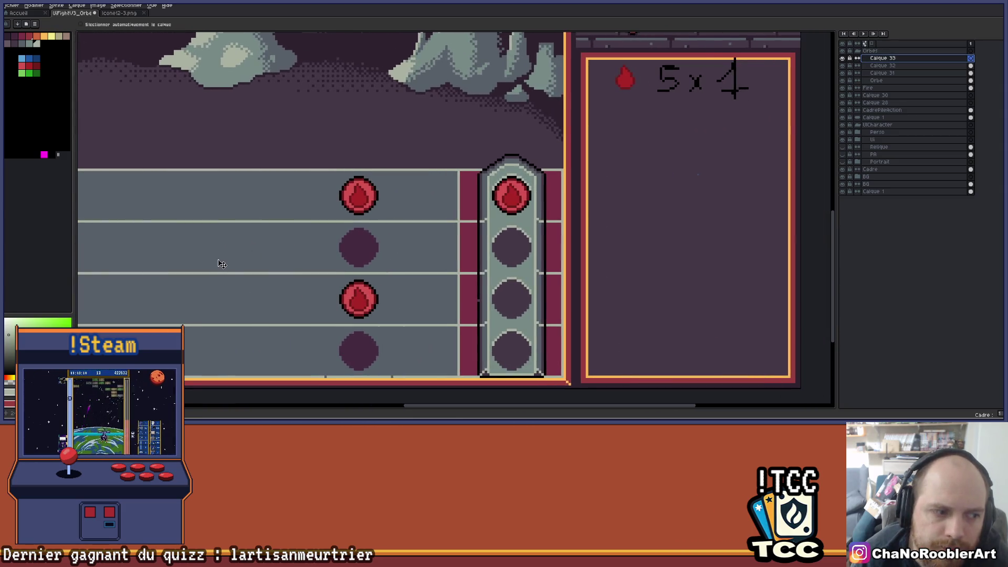
scroll(367, 242, left, 4)
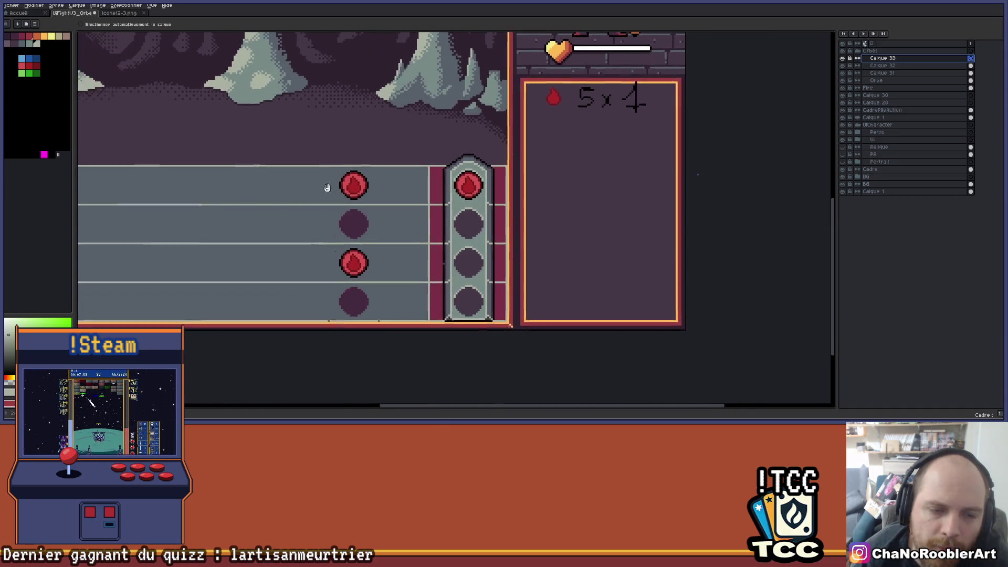
scroll(326, 216, down, 2)
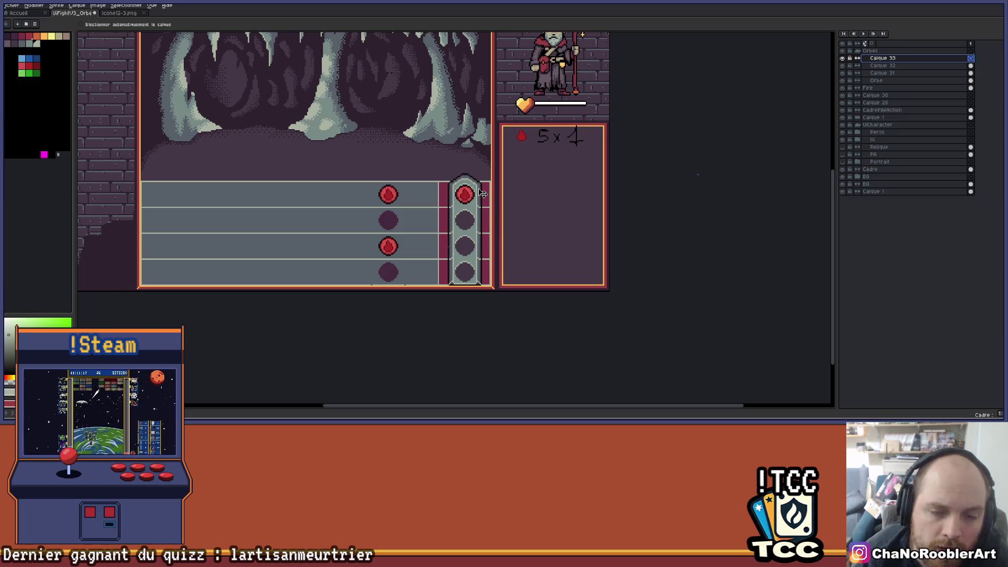
scroll(496, 206, up, 3)
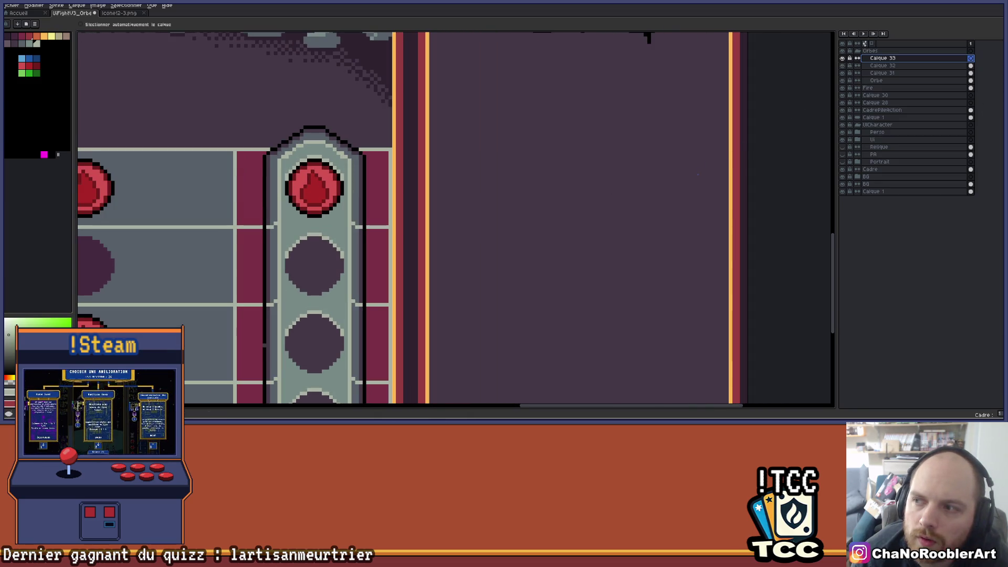
key(b)
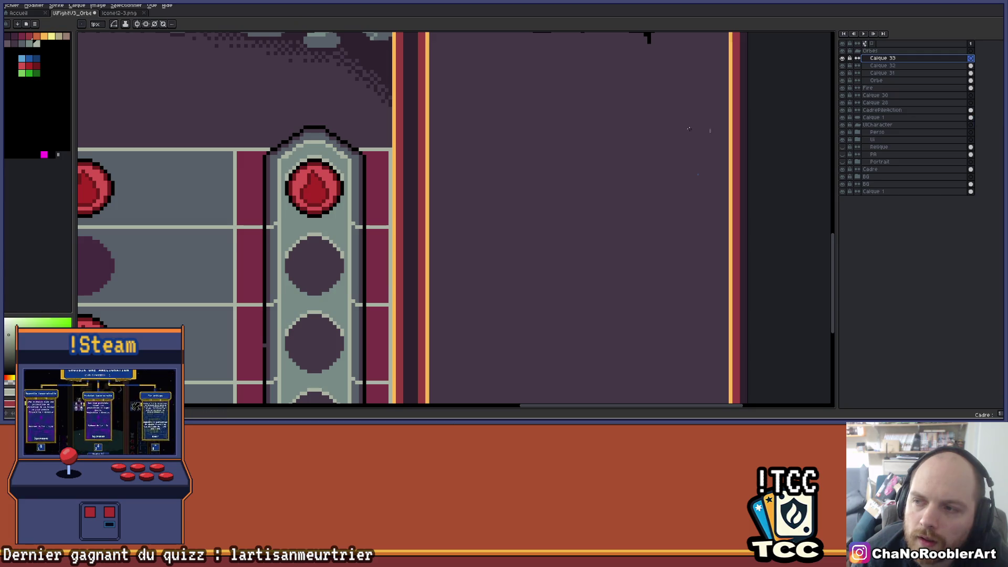
scroll(414, 164, up, 1)
scroll(373, 175, down, 2)
scroll(373, 174, down, 1)
scroll(383, 189, up, 4)
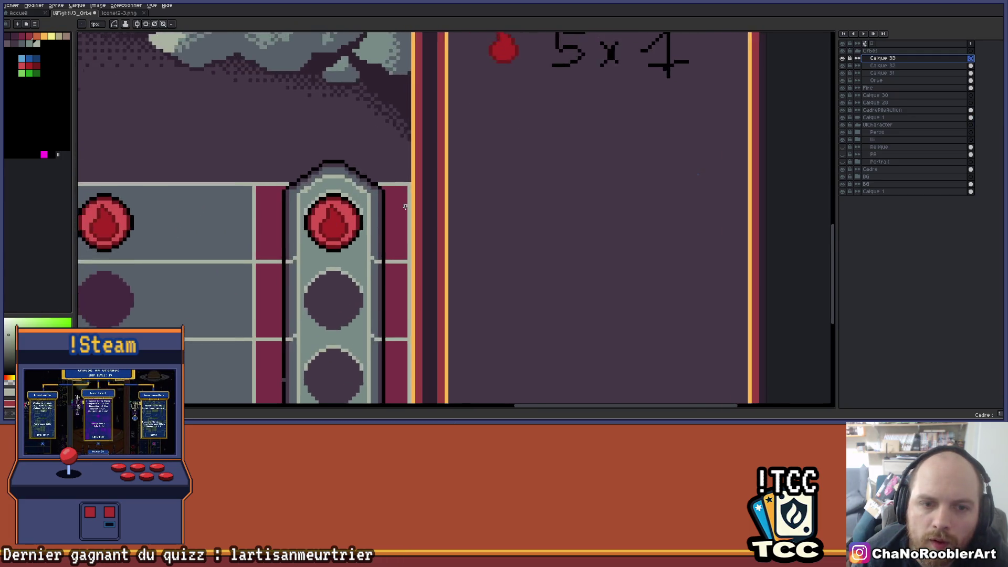
click(29, 43)
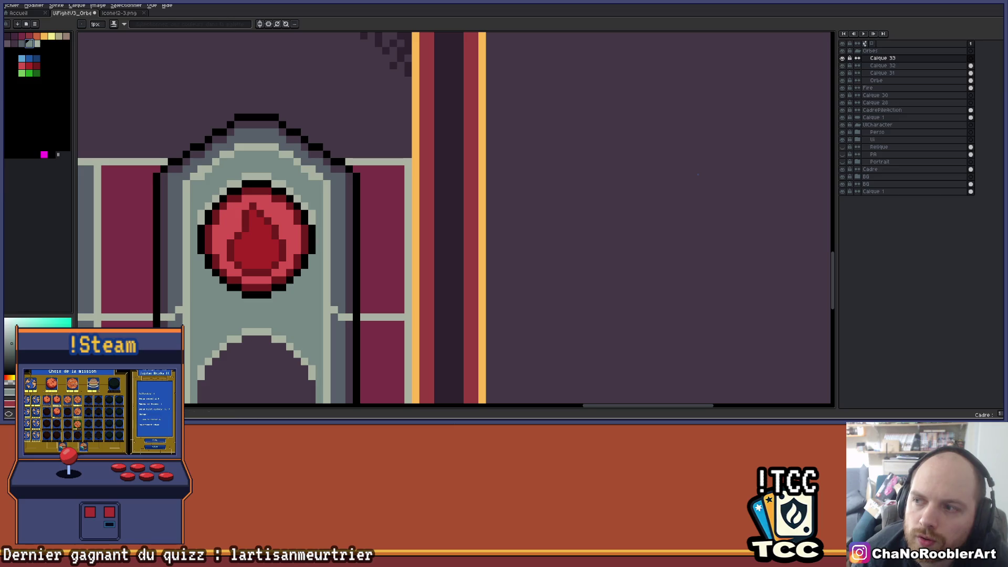
mouse_move(378, 184)
mouse_down()
mouse_move(484, 308)
mouse_move(483, 298)
mouse_up()
- Nudge the grey block left off the orange border
scroll(490, 281, down, 2)
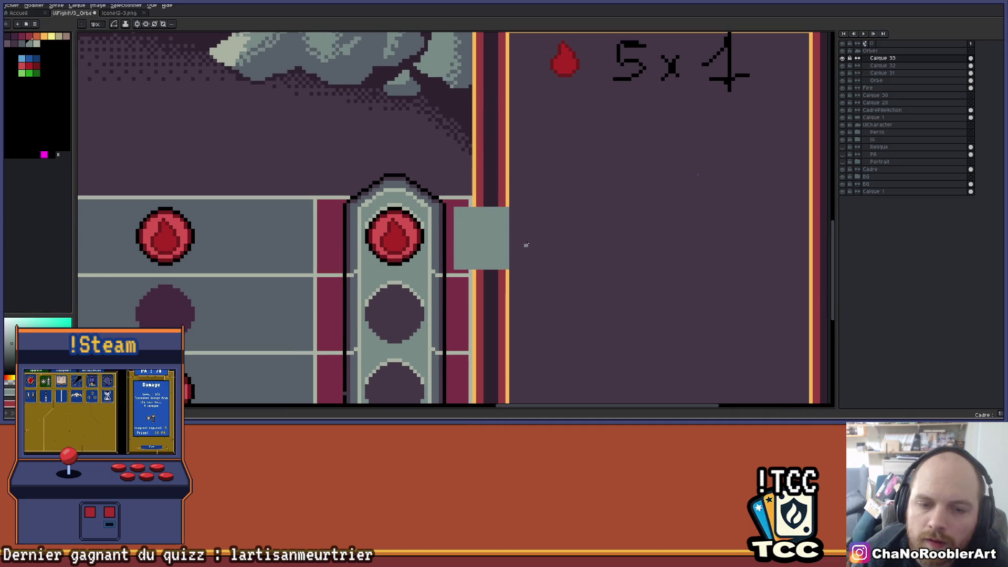
key(v)
scroll(496, 218, up, 1)
mouse_move(452, 253)
mouse_down()
mouse_move(418, 227)
mouse_move(427, 228)
mouse_up()
- Draw a lighter grey inset border inside the block
scroll(435, 250, up, 2)
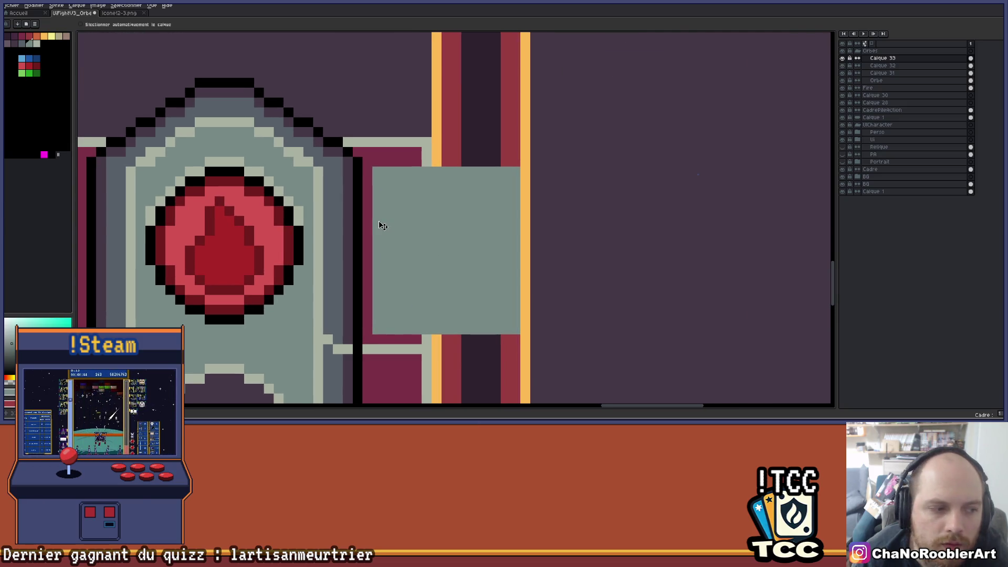
click(37, 44)
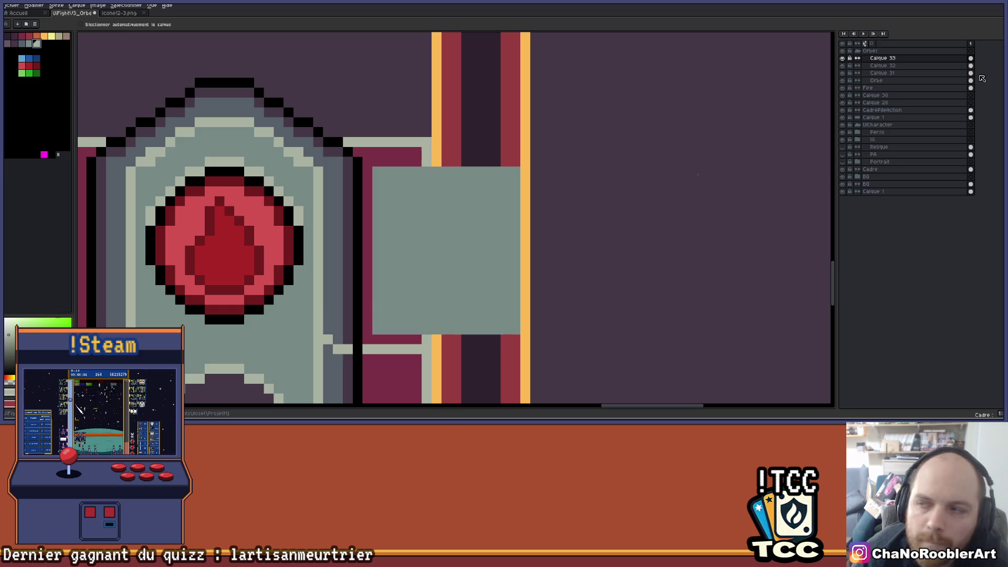
key(b)
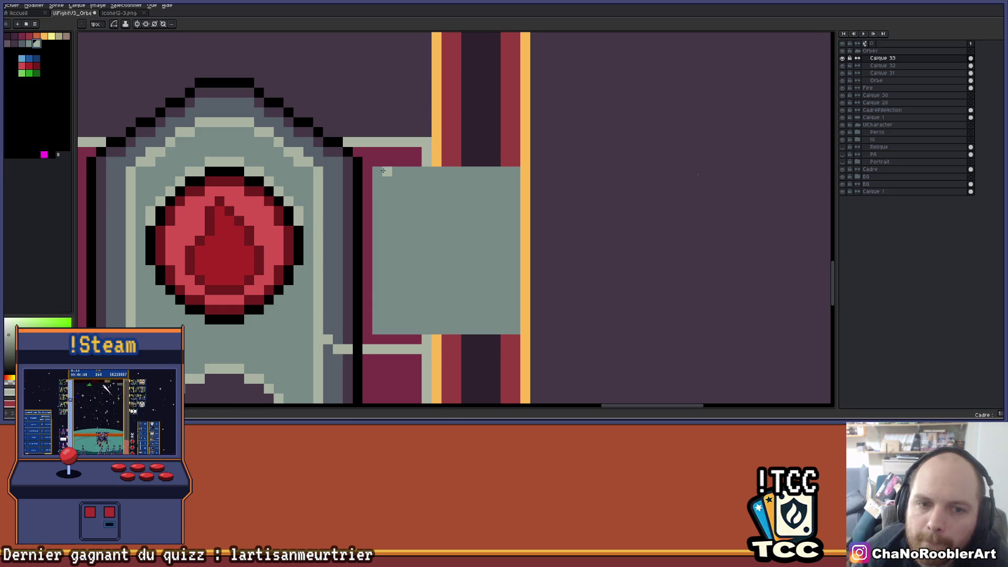
mouse_move(386, 181)
mouse_down()
mouse_move(495, 281)
mouse_move(505, 319)
mouse_up()
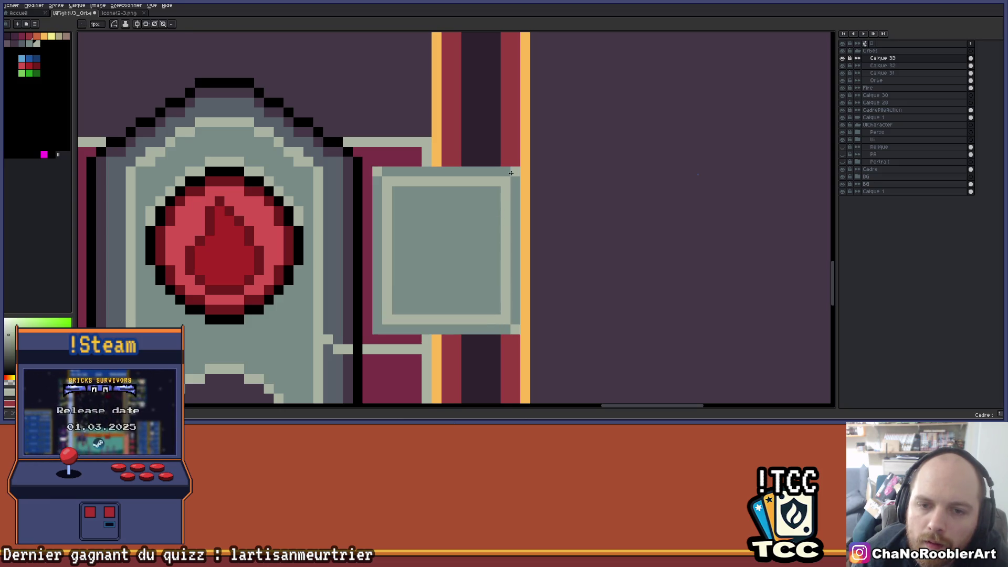
scroll(432, 304, down, 5)
scroll(432, 304, up, 5)
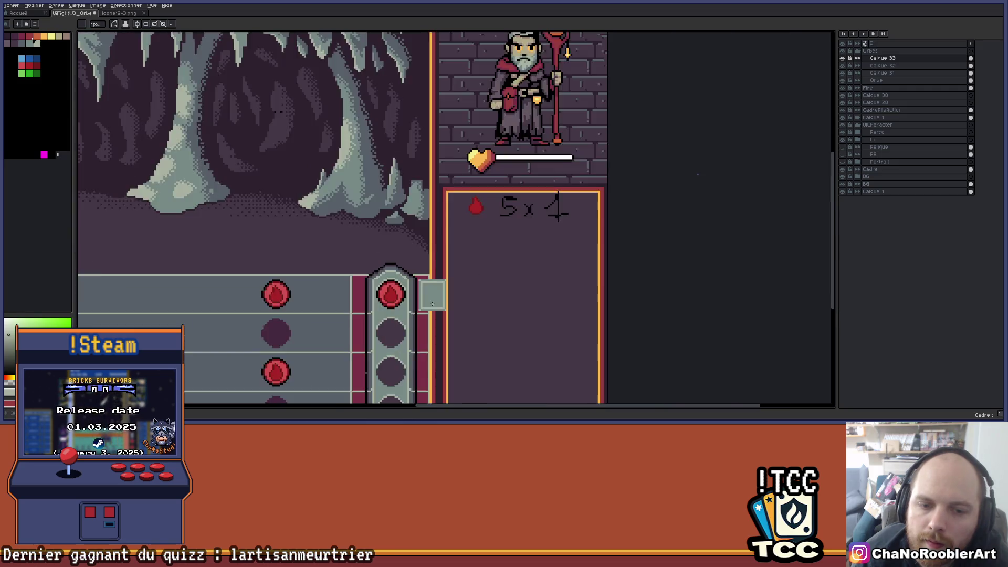
- Draw the letter A's slanted strokes and crossbar, discarding a trial inner rectangle
scroll(439, 235, up, 1)
mouse_move(387, 292)
mouse_down()
mouse_move(389, 301)
mouse_move(438, 216)
mouse_up()
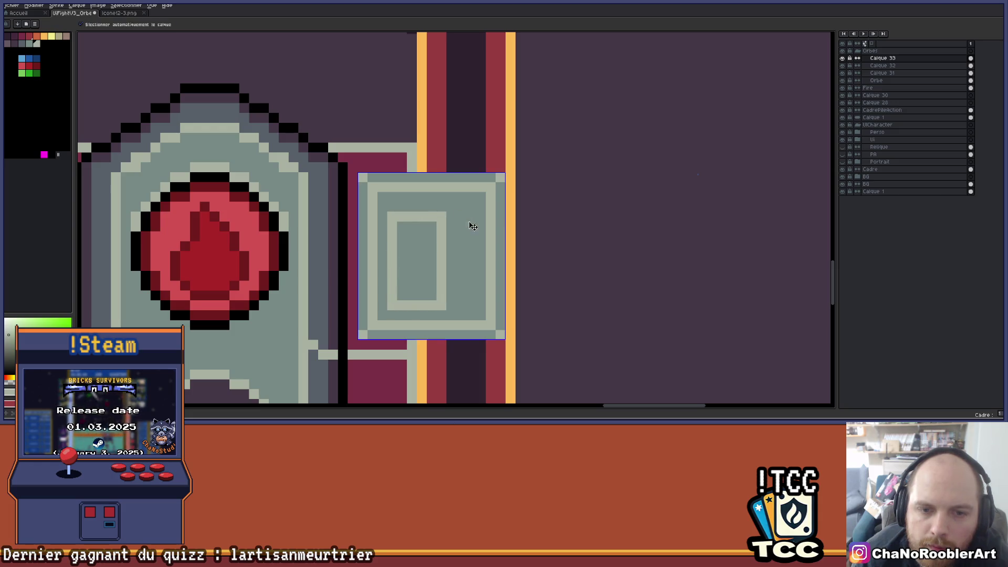
key(ctrl+z)
mouse_move(392, 306)
mouse_down()
mouse_move(429, 209)
mouse_move(471, 307)
mouse_up()
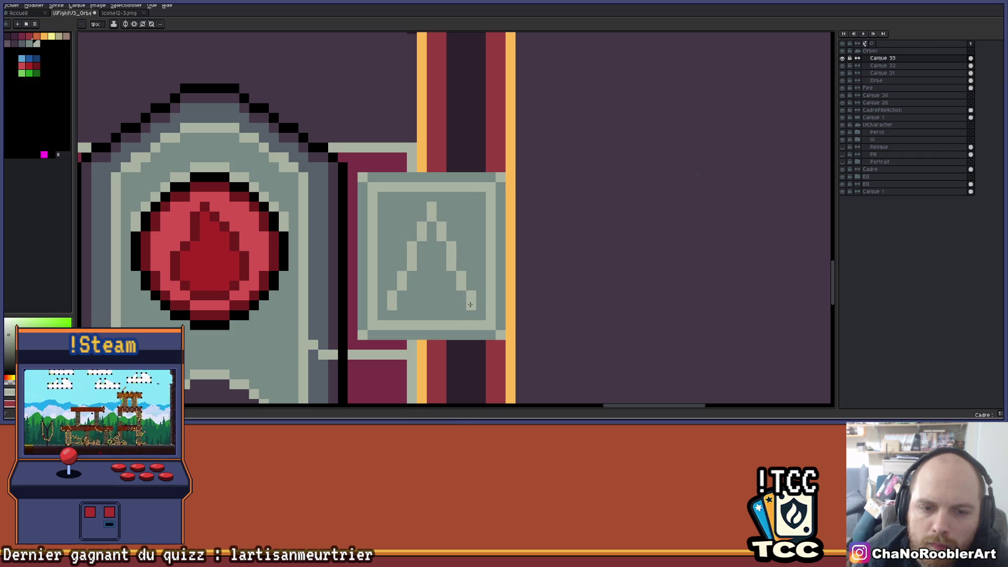
drag(412, 256, 448, 256)
- Zoom out to check the A key-hint tile within the whole cave mockup
scroll(464, 260, down, 3)
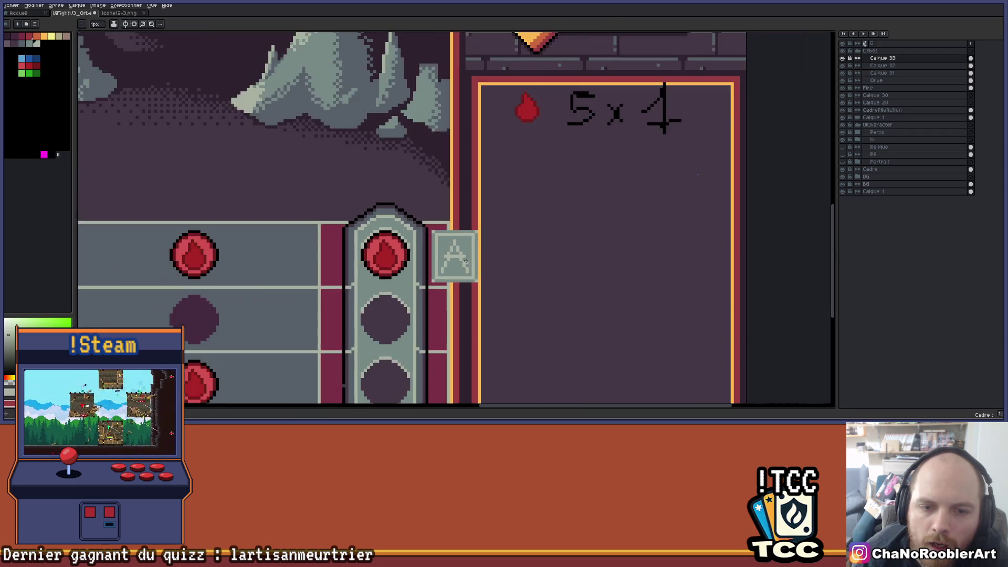
scroll(466, 261, down, 3)
scroll(457, 243, up, 3)
scroll(458, 243, up, 1)
scroll(462, 236, down, 3)
drag(495, 227, 520, 239)
scroll(523, 236, up, 2)
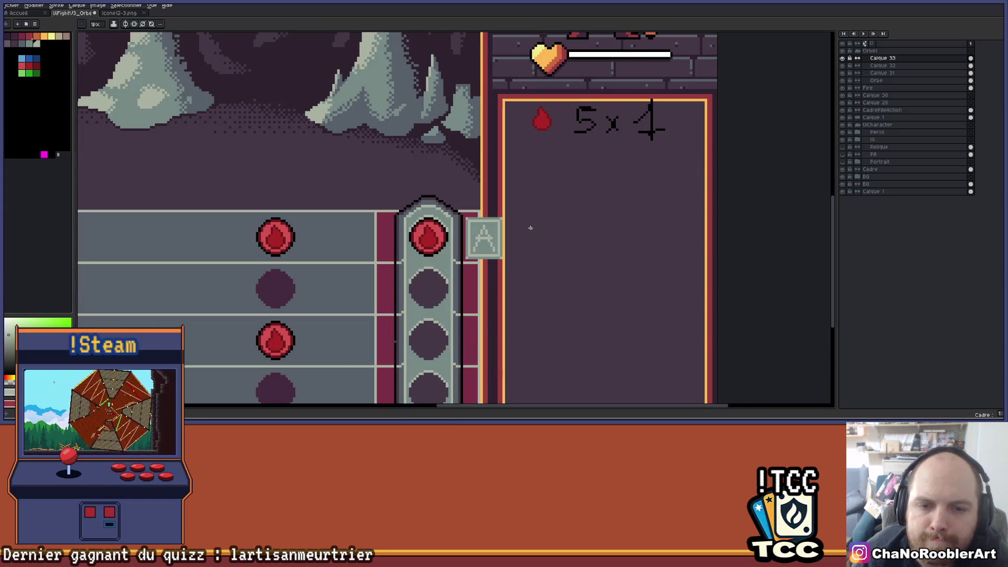
scroll(530, 228, down, 1)
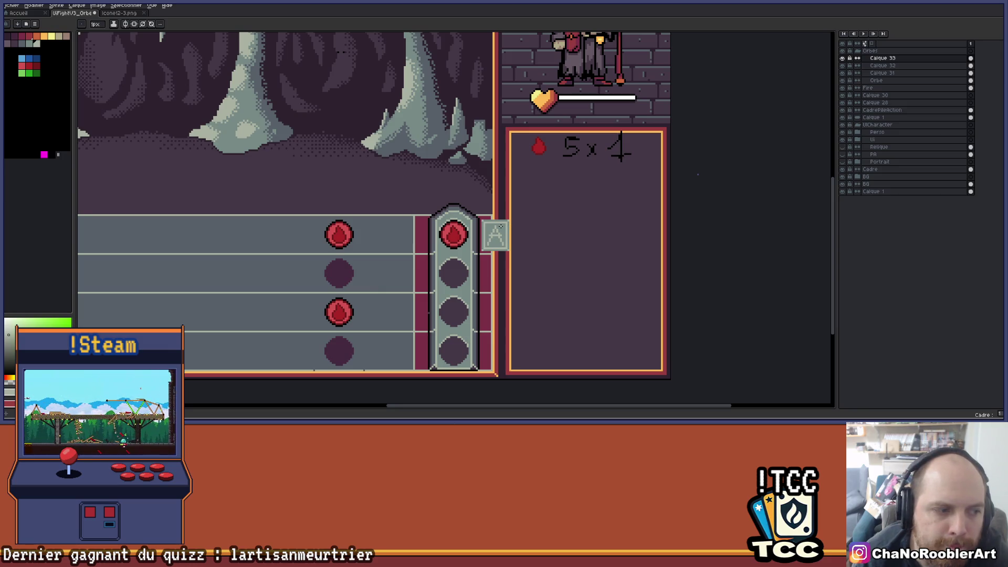
scroll(500, 227, up, 4)
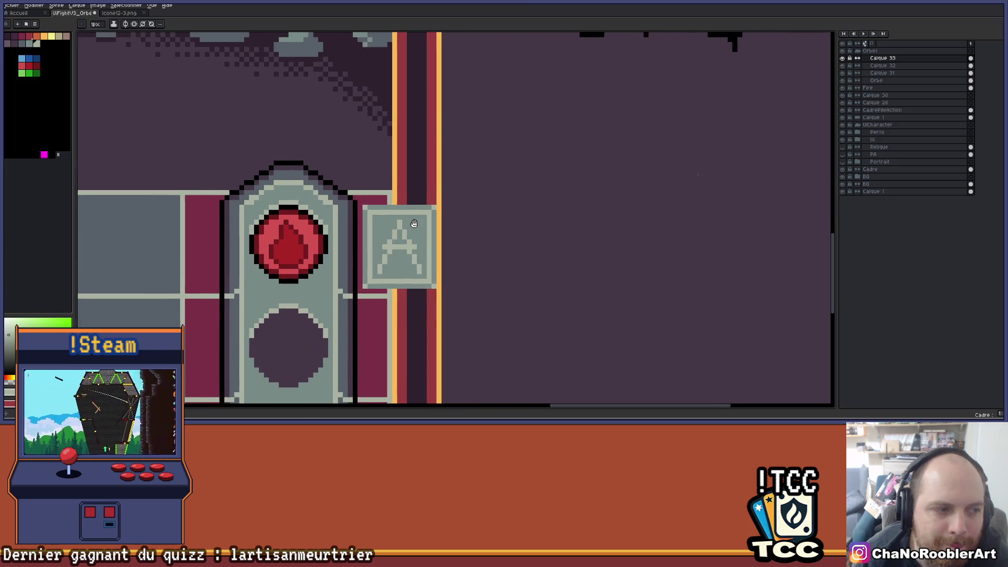
scroll(415, 224, up, 3)
- Select around the A box, sample its grey, and erase the box's bottom strip with a 4px brush
key(m)
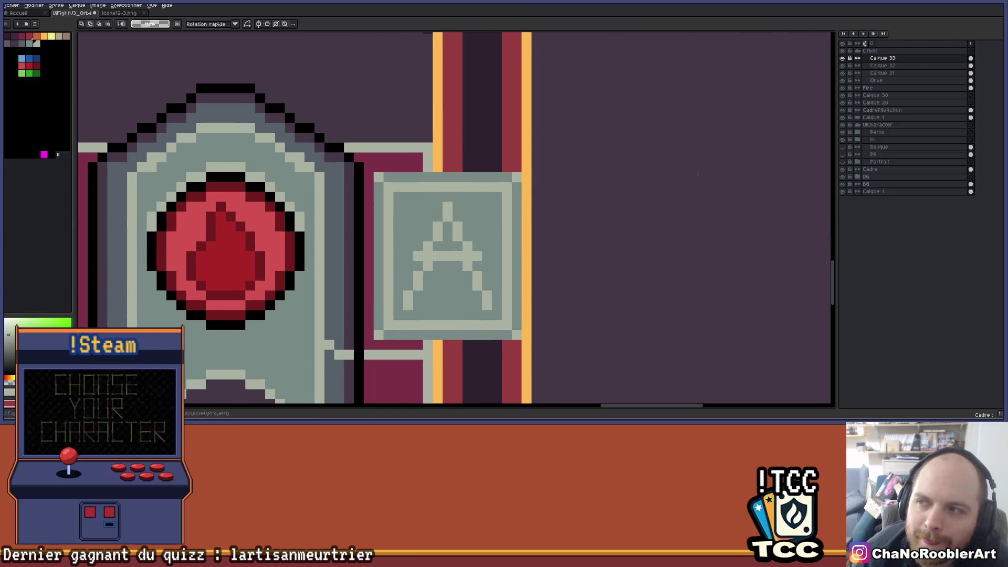
mouse_move(378, 176)
mouse_down()
mouse_move(504, 336)
mouse_move(518, 315)
mouse_up()
key(i)
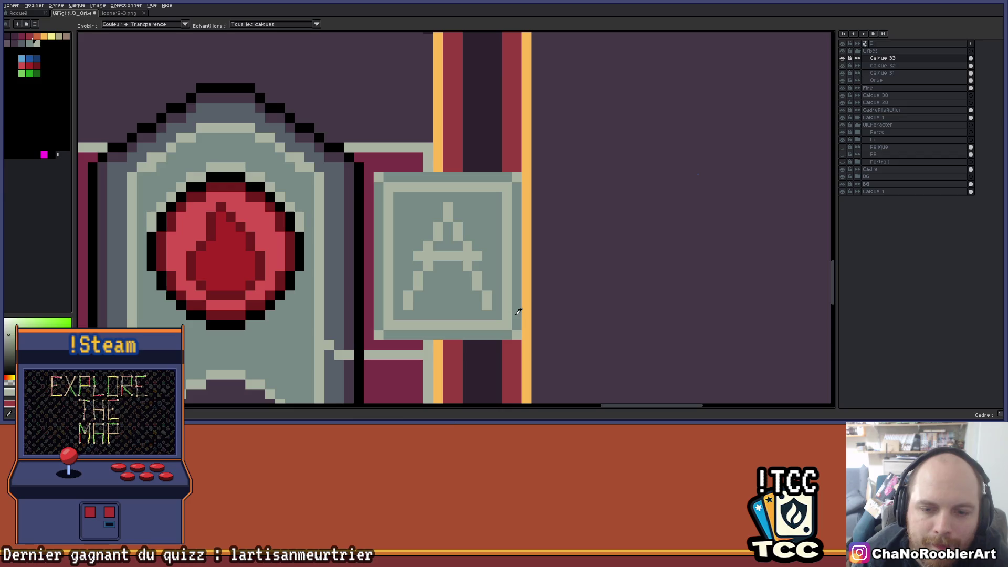
click(515, 312)
key(b)
key(e)
drag(512, 340, 397, 342)
- Paint a light one-pixel row along the frame's bottom edge
key(i)
key(b)
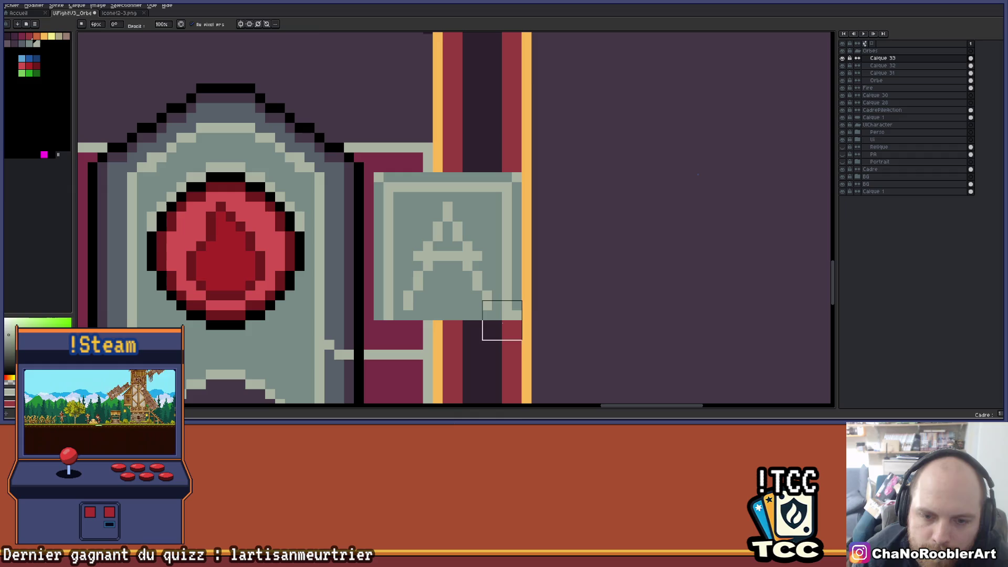
key(i)
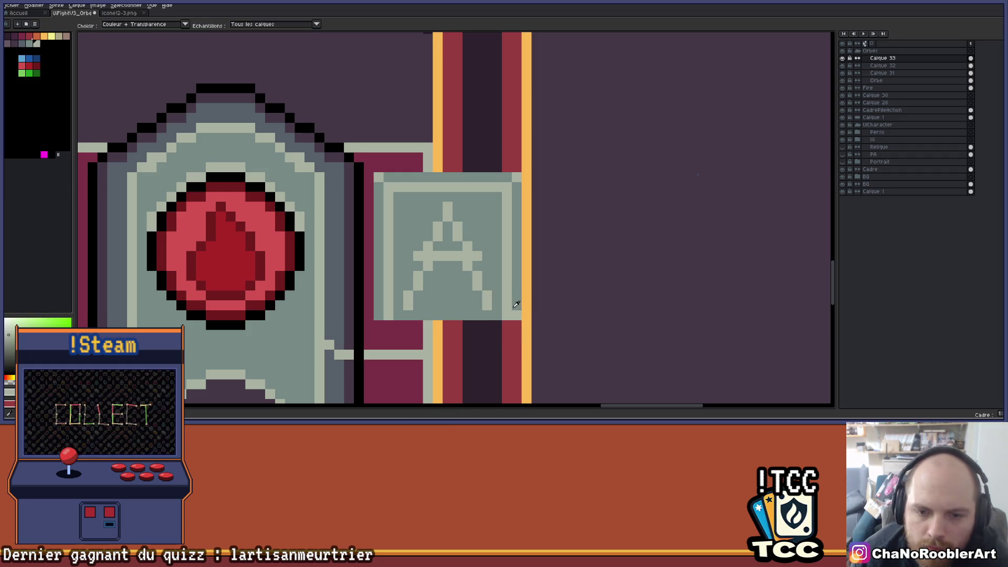
key(b)
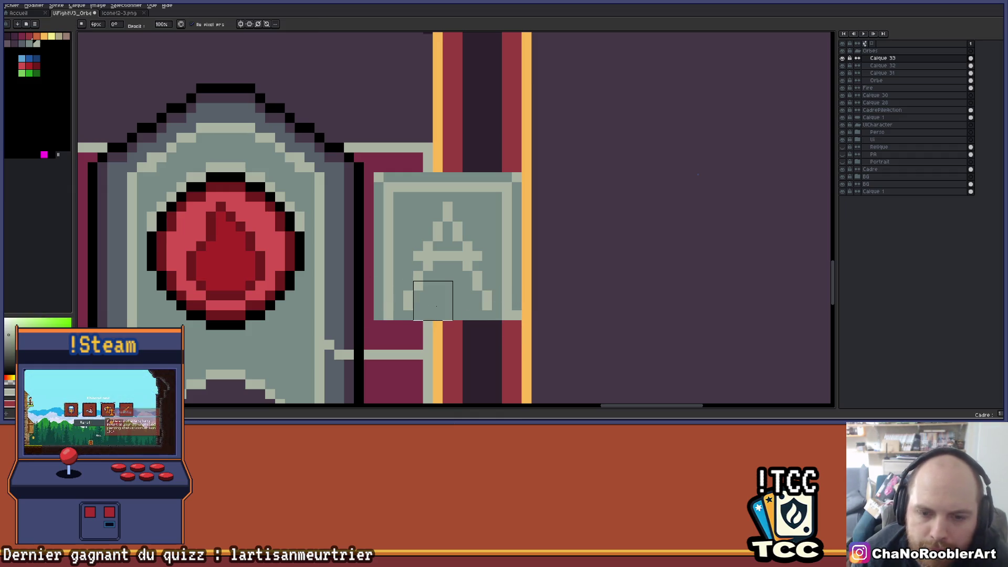
key(minus)
key(minus)
key(minus)
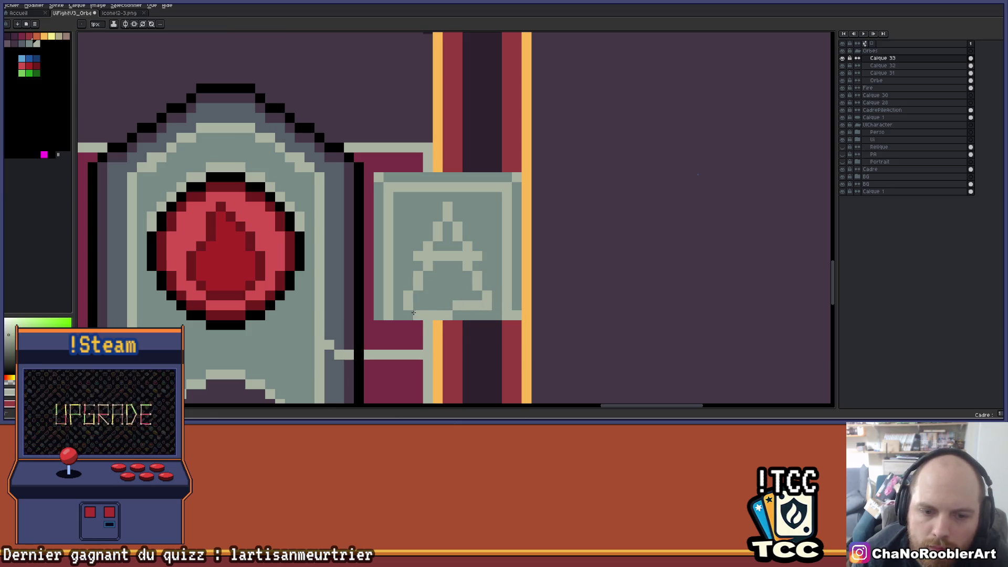
drag(505, 307, 398, 305)
- Paint over the light A glyph with the background grey until it disappears
key(e)
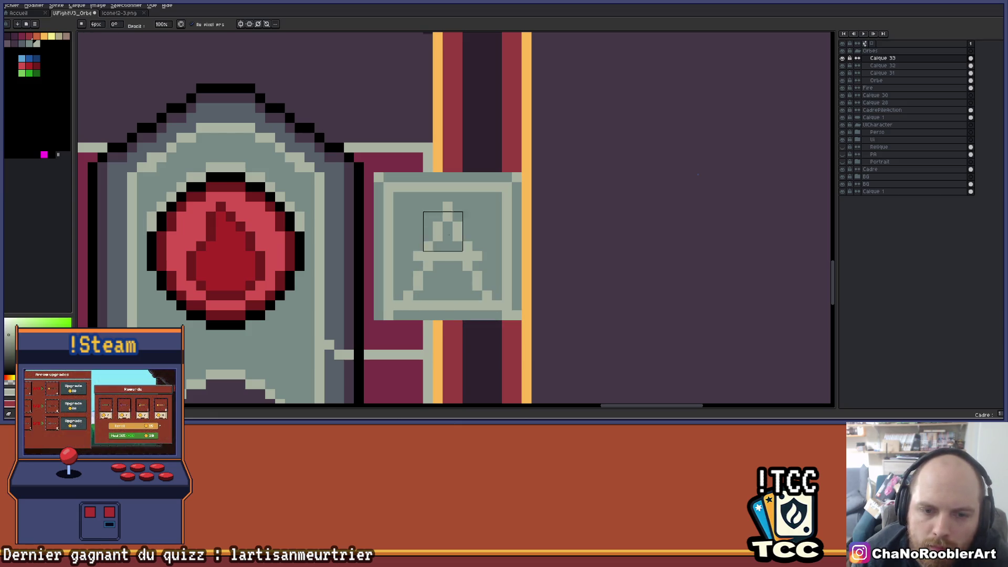
key(b)
mouse_move(418, 282)
mouse_down()
mouse_move(422, 242)
mouse_move(452, 212)
mouse_move(436, 257)
mouse_up()
click(448, 207)
drag(457, 223, 467, 273)
drag(477, 253, 478, 289)
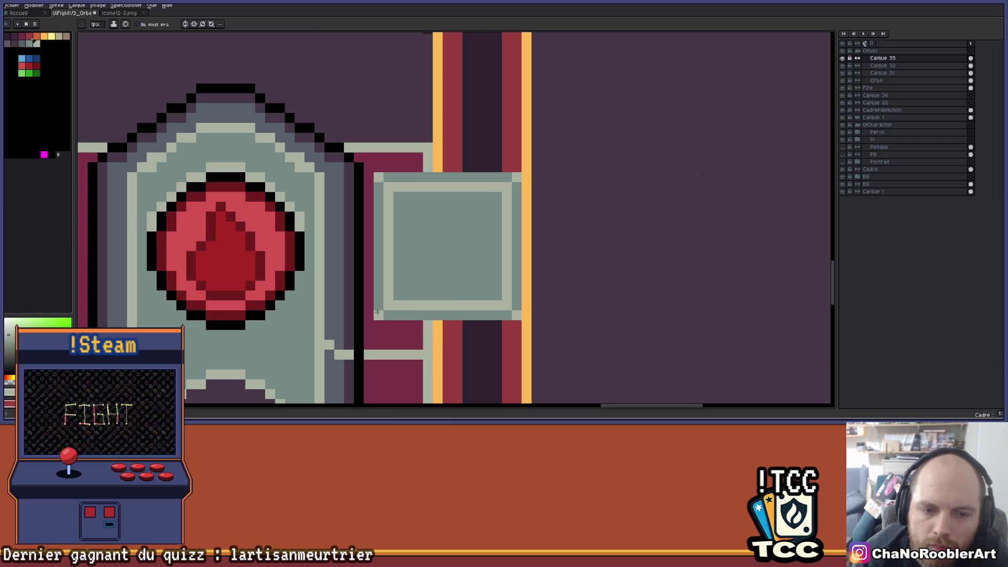
scroll(408, 300, down, 4)
- Repaint the grey square's bottom border strip and its right edge column narrower
scroll(439, 274, up, 4)
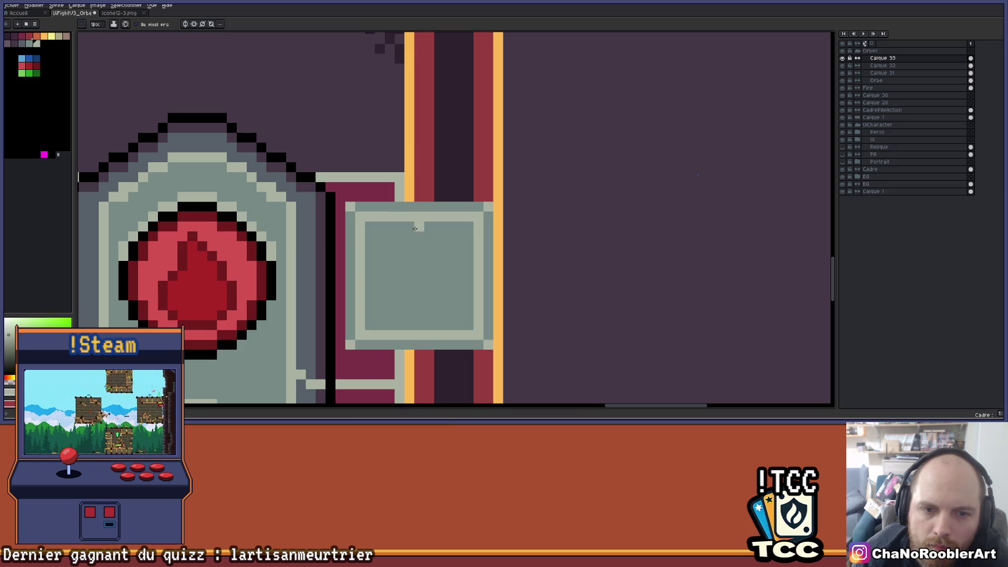
scroll(420, 226, down, 4)
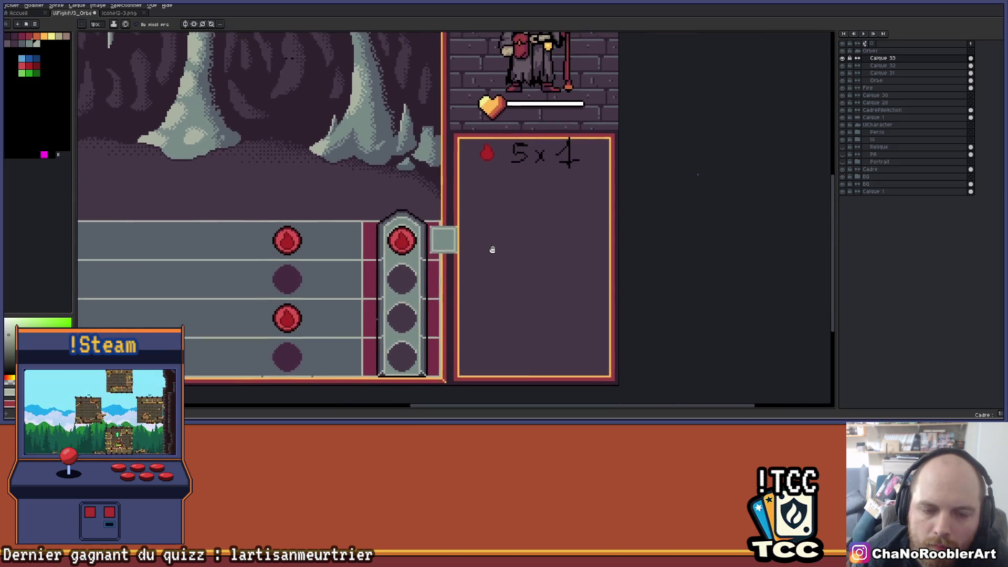
scroll(491, 256, up, 4)
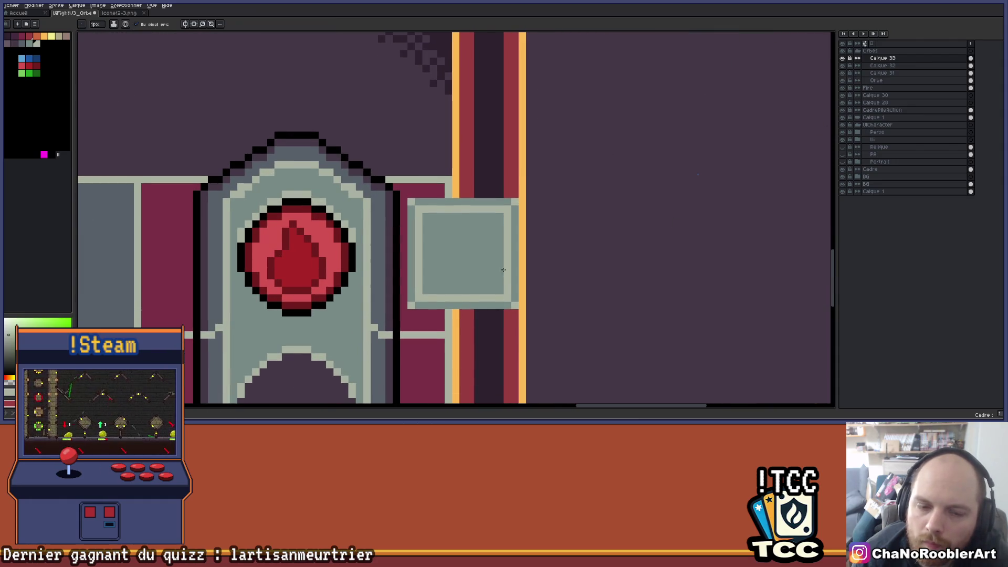
scroll(500, 273, up, 1)
scroll(379, 295, down, 1)
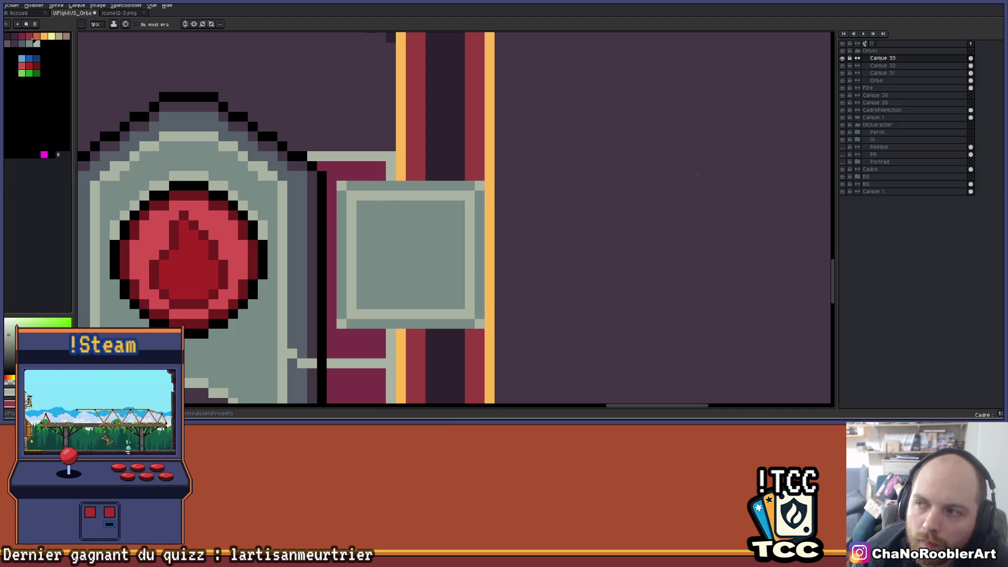
key(m)
drag(336, 180, 485, 330)
key(ctrl+d)
key(b)
drag(356, 339, 505, 339)
mouse_move(494, 191)
mouse_down()
mouse_move(495, 281)
mouse_move(495, 261)
mouse_up()
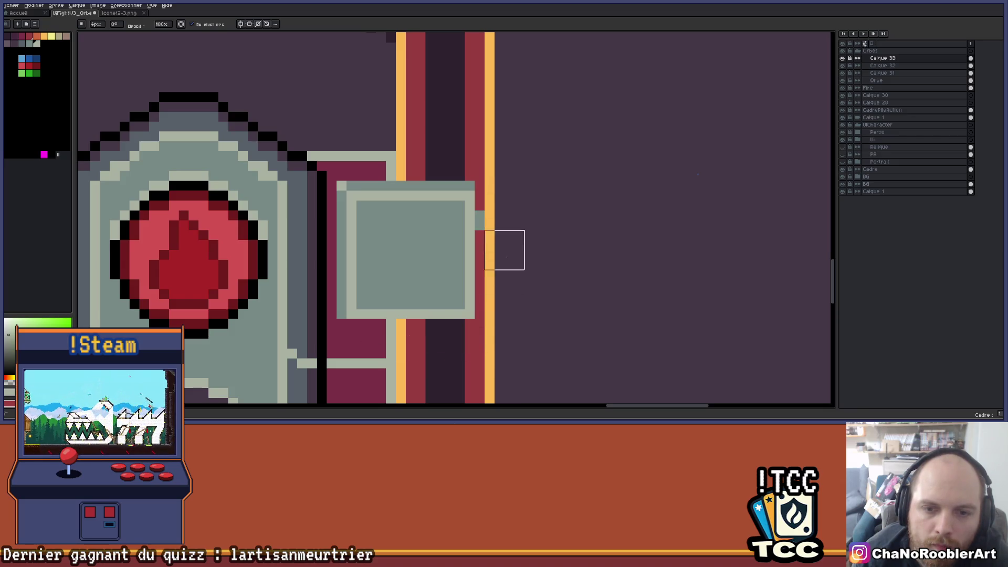
- Fine-tune the frame's top-right corner and bottom border, undoing the stray light strokes
click(460, 196)
key(v)
key(ctrl+z)
key(b)
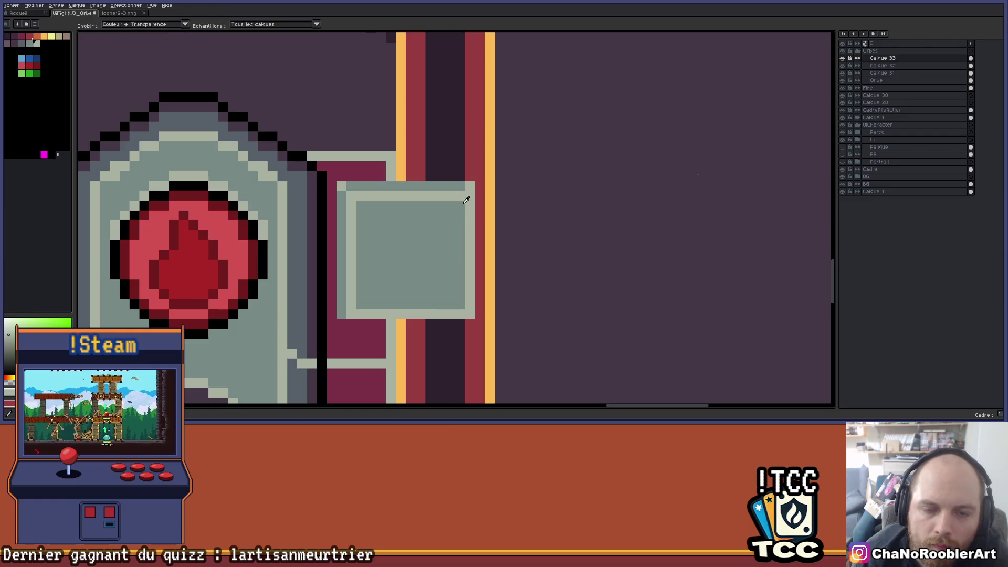
drag(460, 213, 457, 248)
key(ctrl+z)
key(ctrl+z)
click(459, 206)
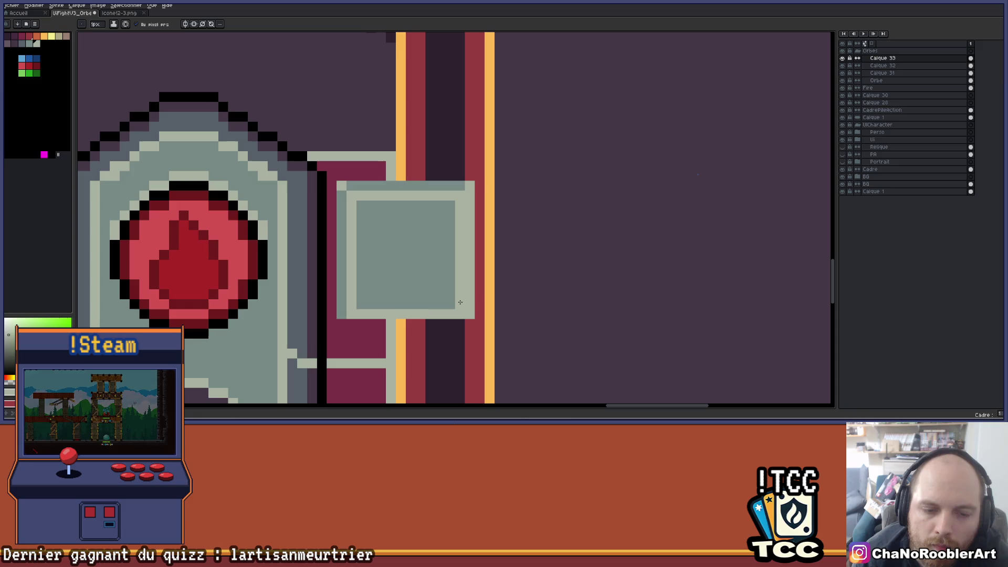
mouse_move(455, 304)
mouse_down()
mouse_move(403, 304)
mouse_move(429, 310)
mouse_up()
alt+click(370, 306)
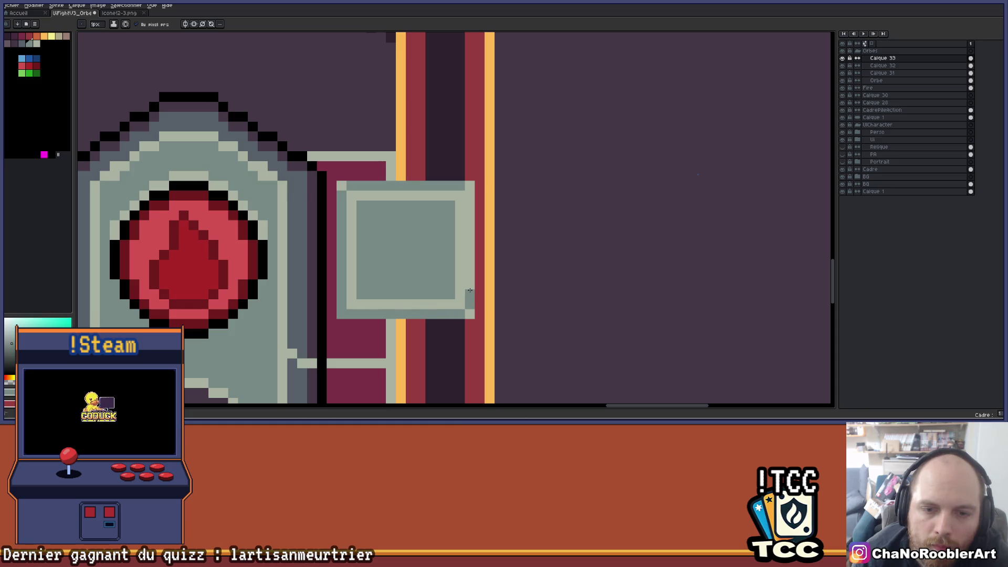
key(ctrl+z)
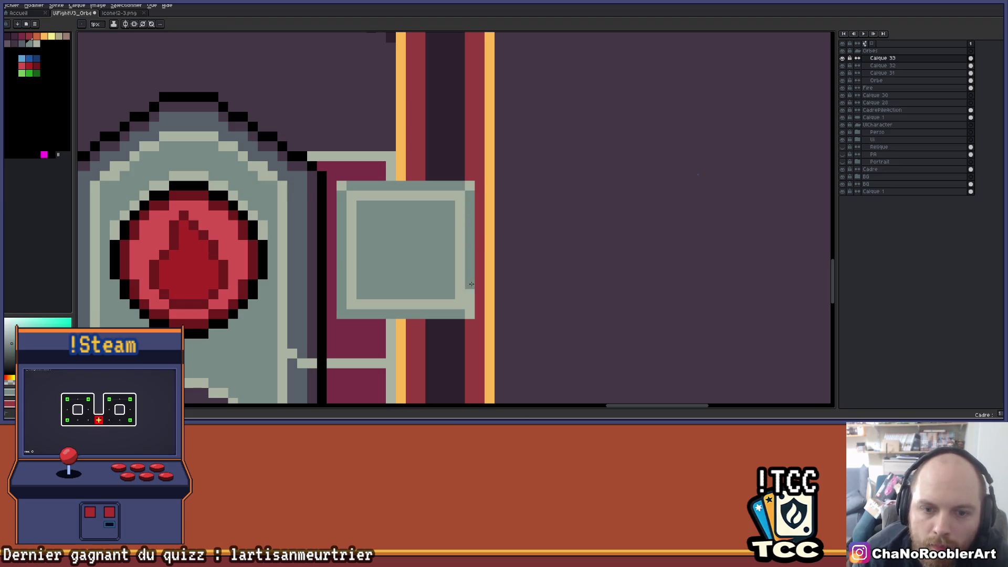
key(alt)
scroll(420, 314, down, 5)
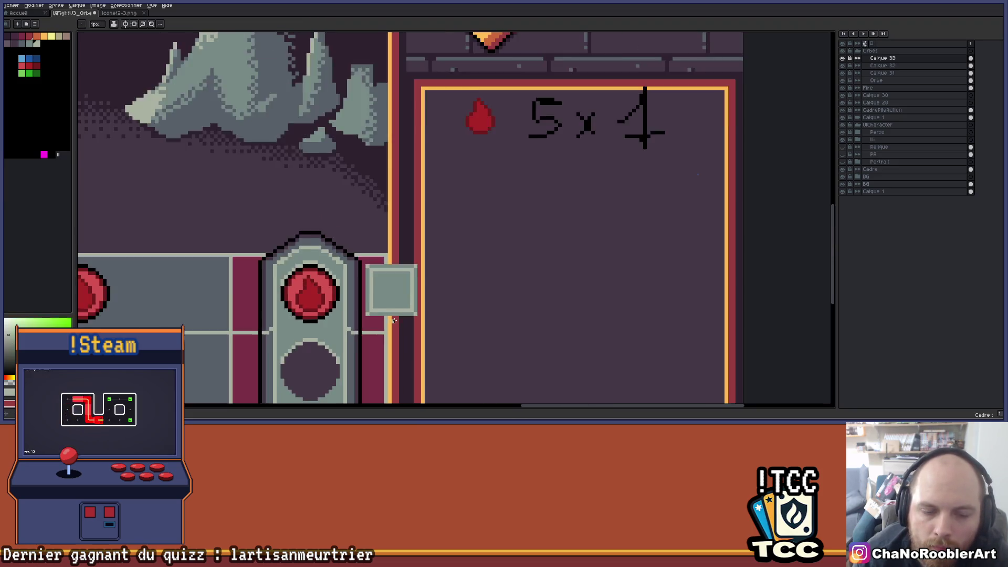
- Bucket-fill the square's outer edge slate grey, then refill its centre grey-green
scroll(420, 314, up, 3)
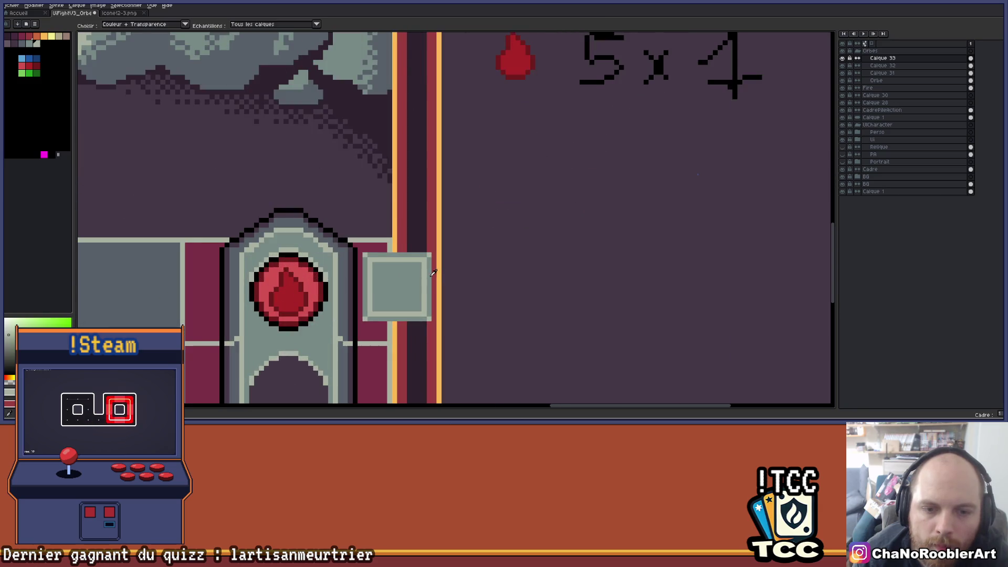
scroll(420, 314, up, 3)
click(33, 44)
key(g)
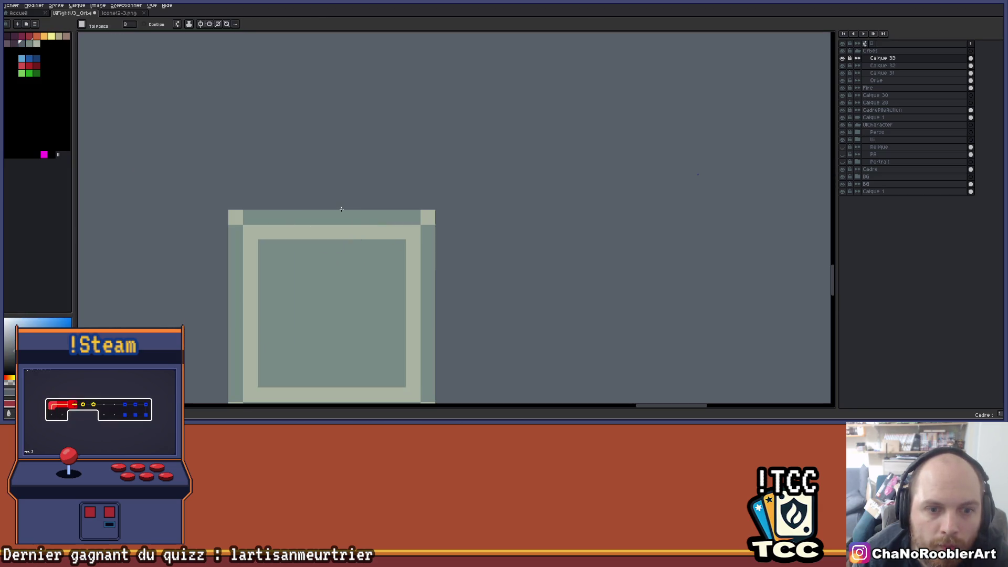
click(386, 224)
scroll(385, 224, down, 3)
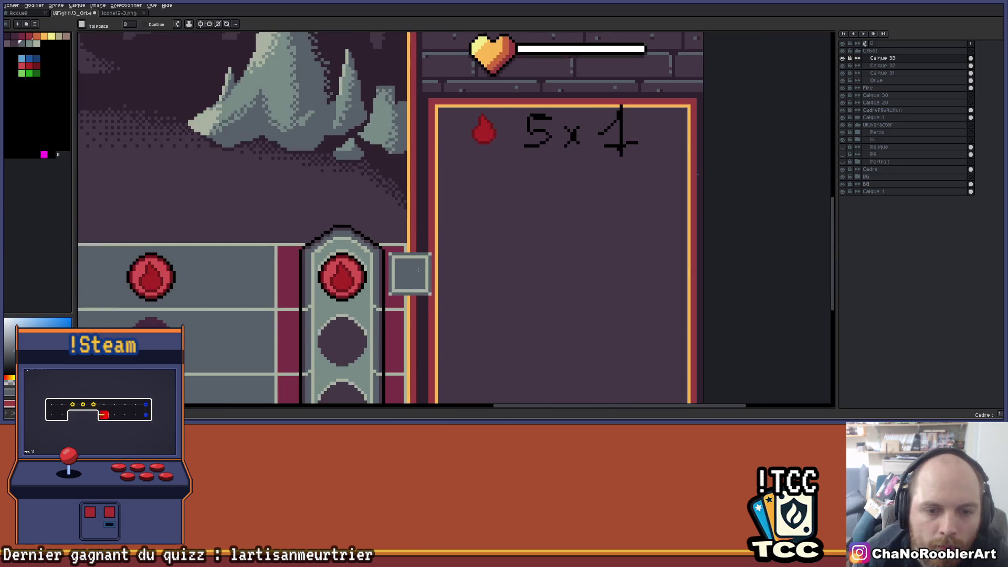
scroll(418, 270, up, 2)
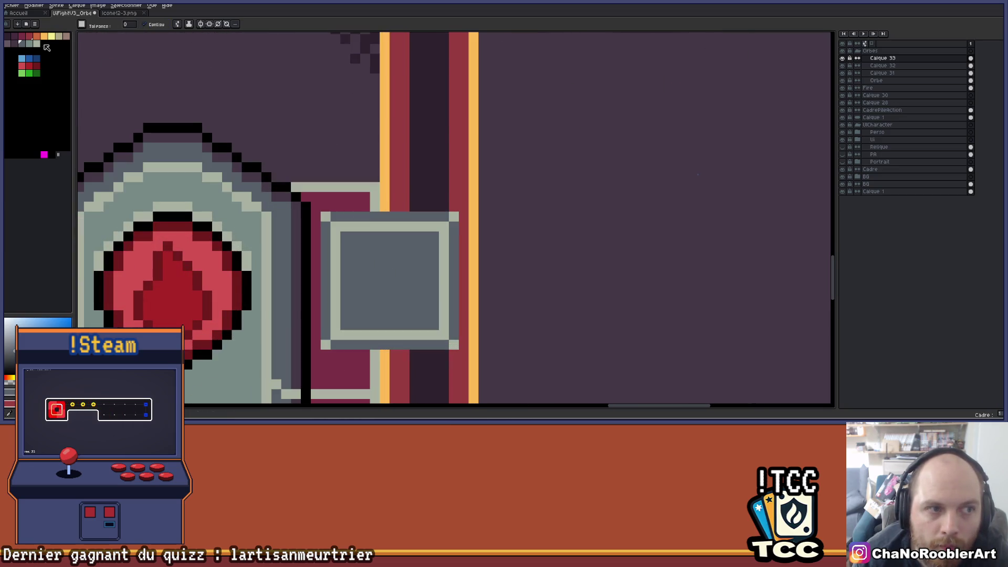
click(36, 44)
click(367, 288)
- Recentre the view on the square, then briefly select and deselect it
scroll(366, 288, down, 3)
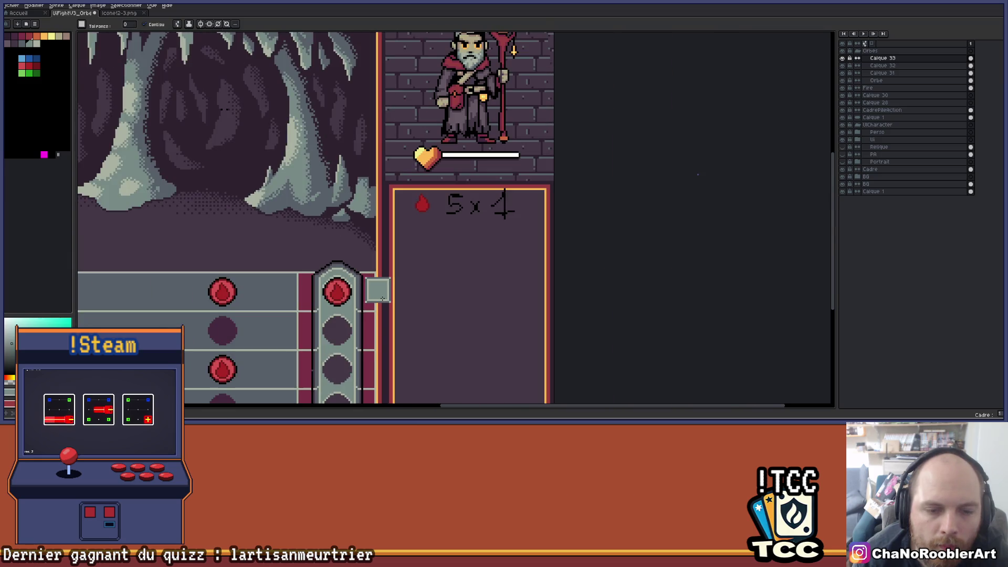
scroll(383, 299, up, 2)
scroll(430, 259, down, 1)
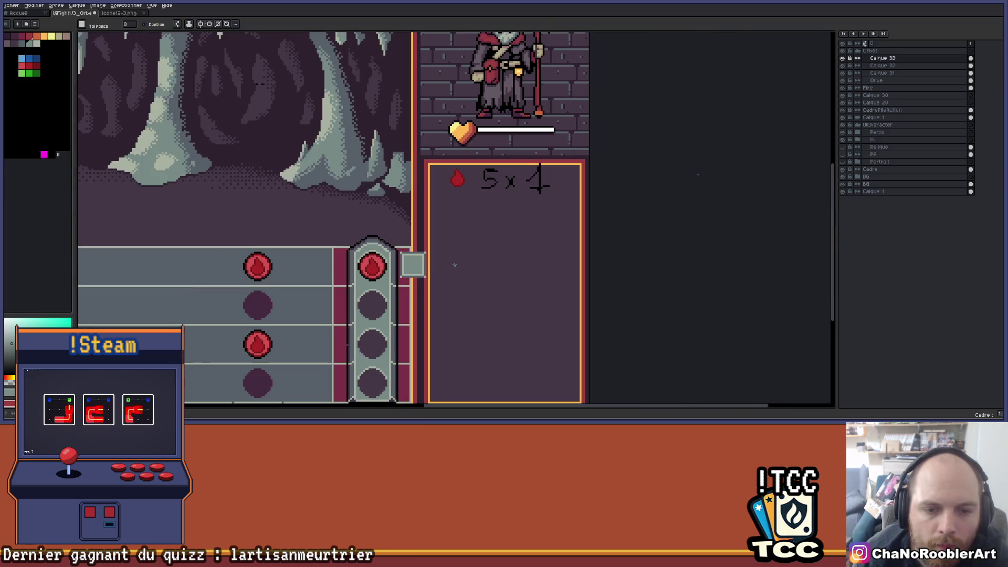
scroll(452, 265, down, 1)
scroll(457, 277, up, 4)
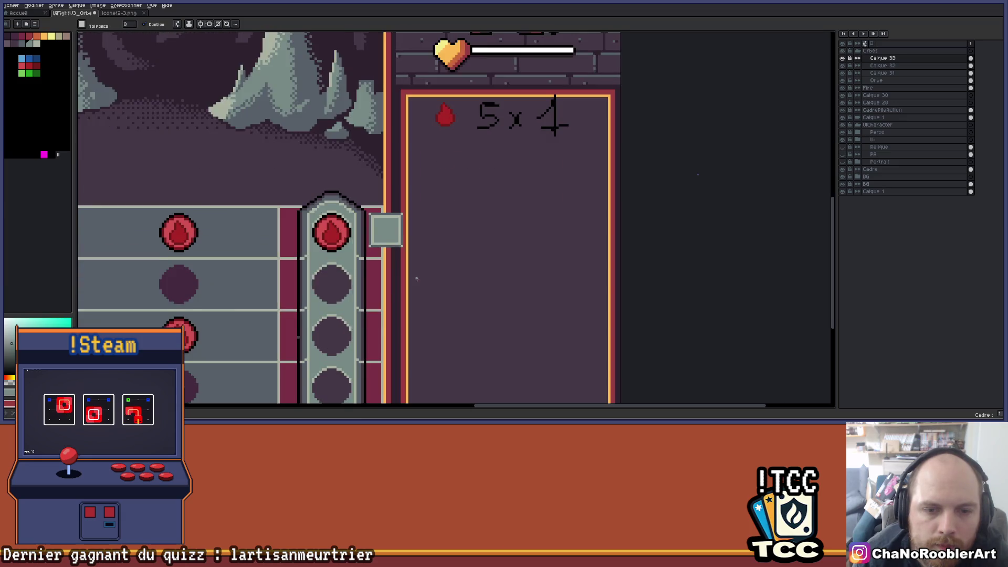
drag(473, 290, 499, 310)
key(v)
scroll(429, 256, up, 1)
drag(429, 257, 428, 262)
scroll(434, 261, up, 3)
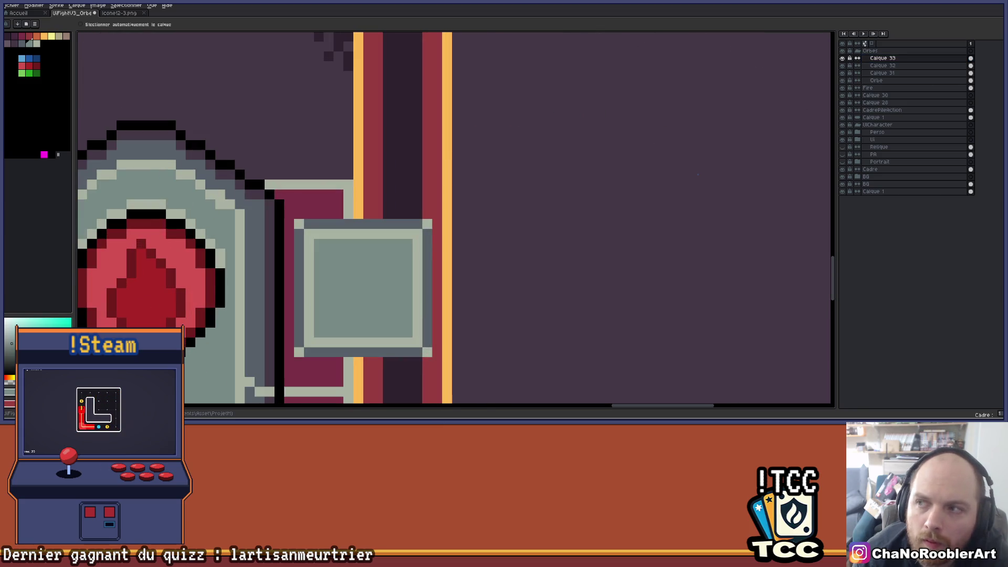
key(m)
mouse_move(297, 223)
mouse_down()
mouse_move(386, 329)
mouse_move(430, 357)
mouse_up()
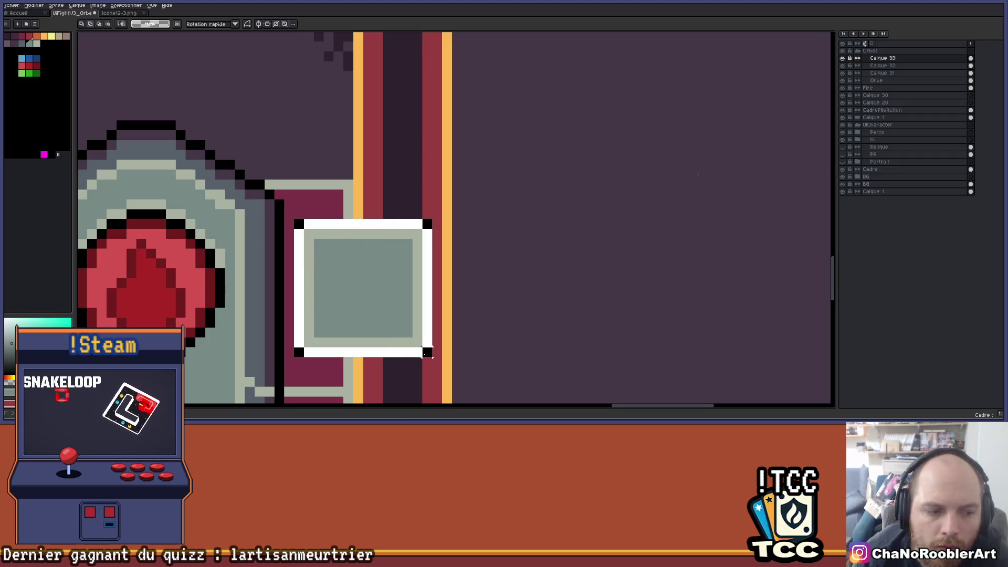
click(428, 354)
scroll(398, 290, down, 3)
scroll(398, 289, up, 2)
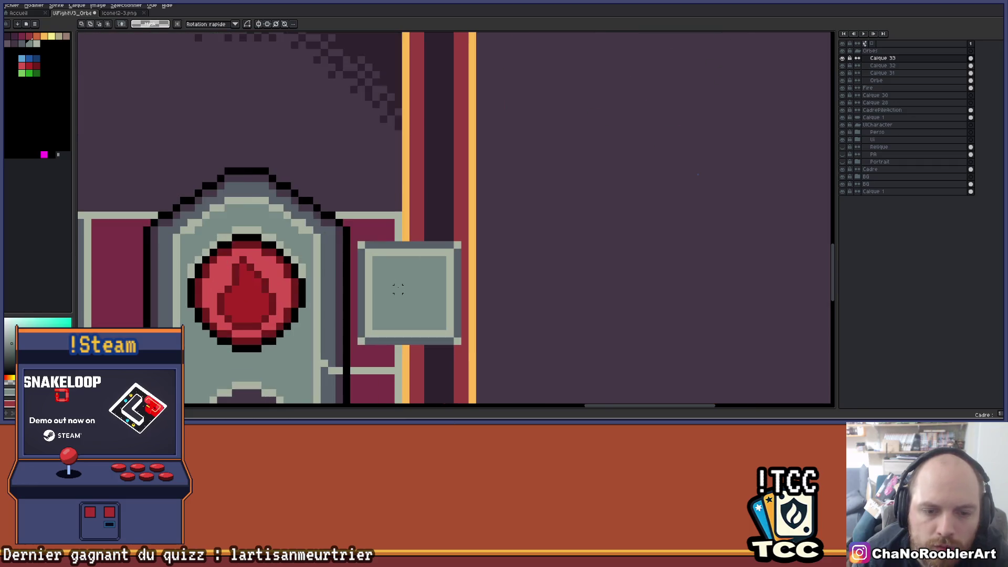
- Draw a dark purple 1px A in the square: an inverted U plus a crossbar
scroll(398, 289, up, 2)
key(b)
scroll(475, 245, up, 2)
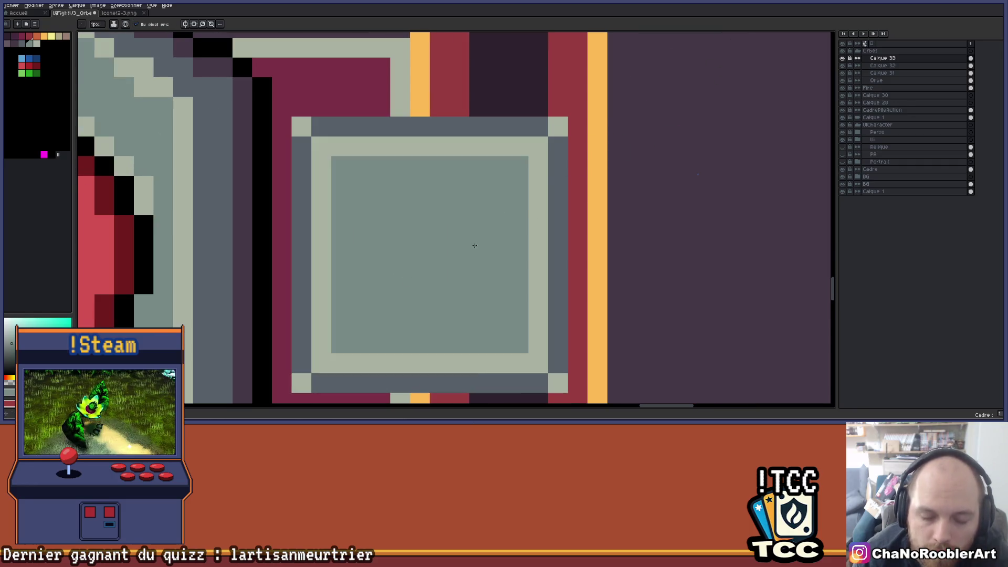
click(21, 44)
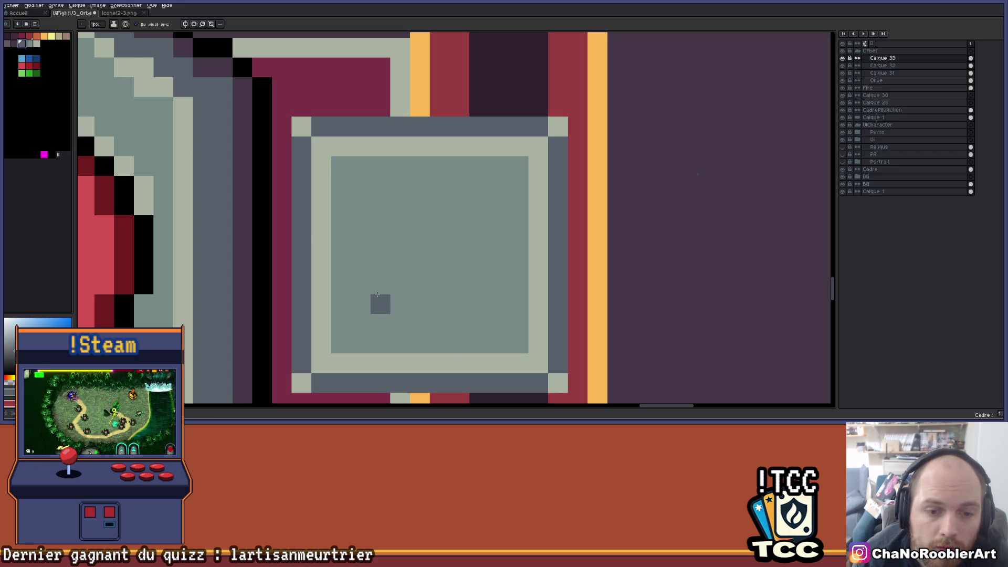
key(x)
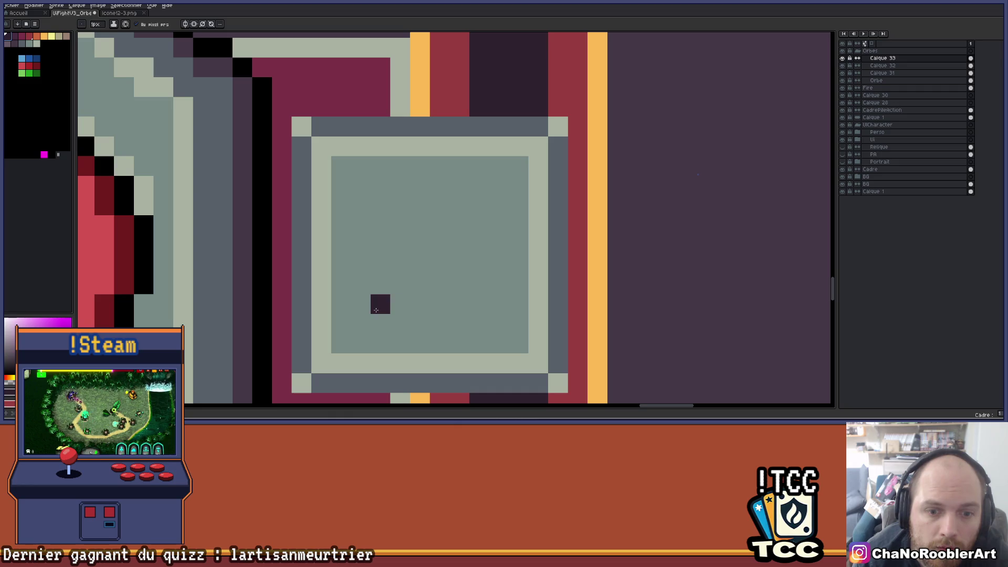
mouse_move(376, 310)
mouse_down()
mouse_move(376, 178)
mouse_move(380, 278)
mouse_move(381, 181)
mouse_move(472, 182)
mouse_up()
key(ctrl+z)
key(ctrl+z)
mouse_move(396, 184)
mouse_down()
mouse_move(478, 188)
mouse_move(481, 307)
mouse_up()
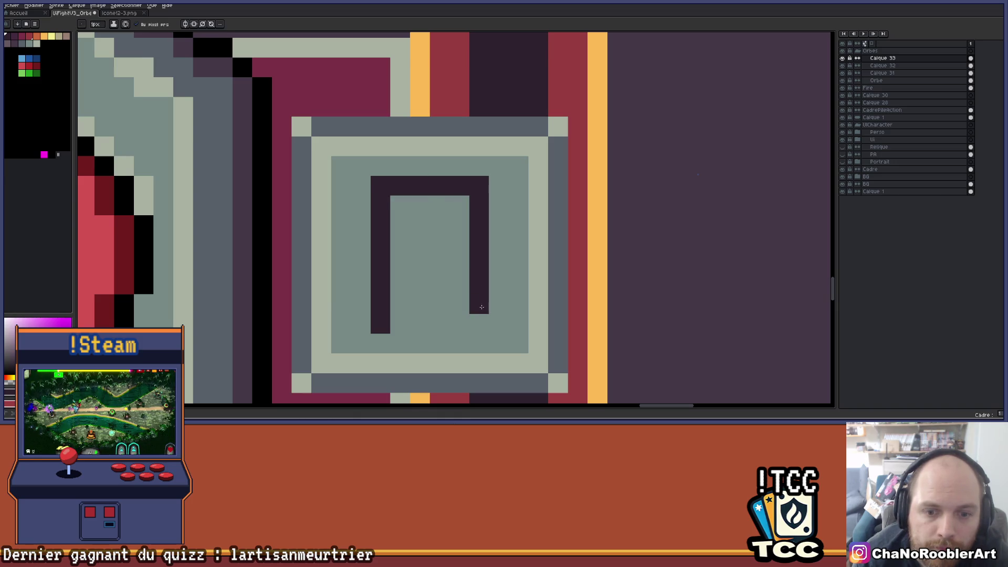
drag(359, 247, 499, 245)
scroll(472, 314, down, 5)
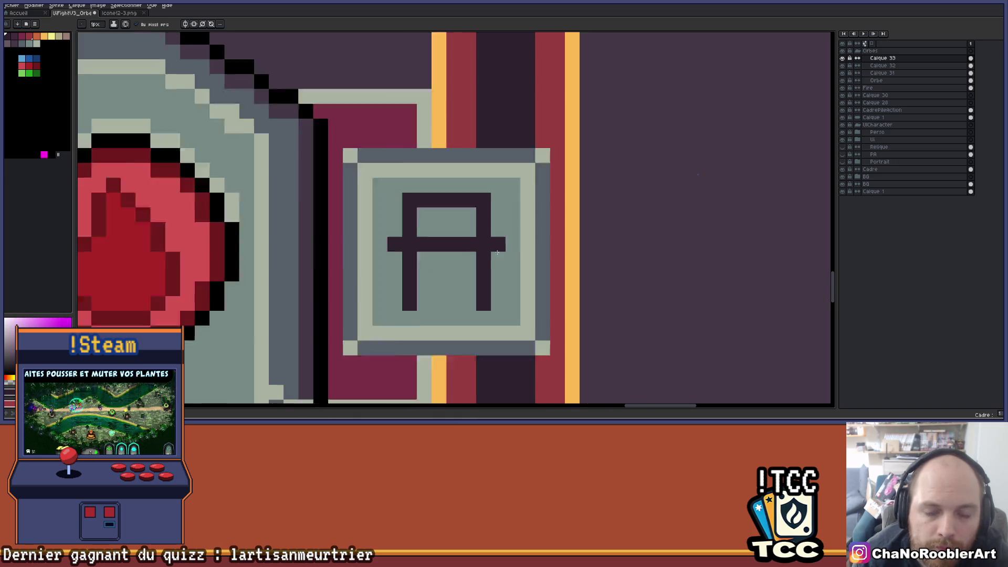
drag(471, 314, 503, 235)
scroll(544, 237, up, 2)
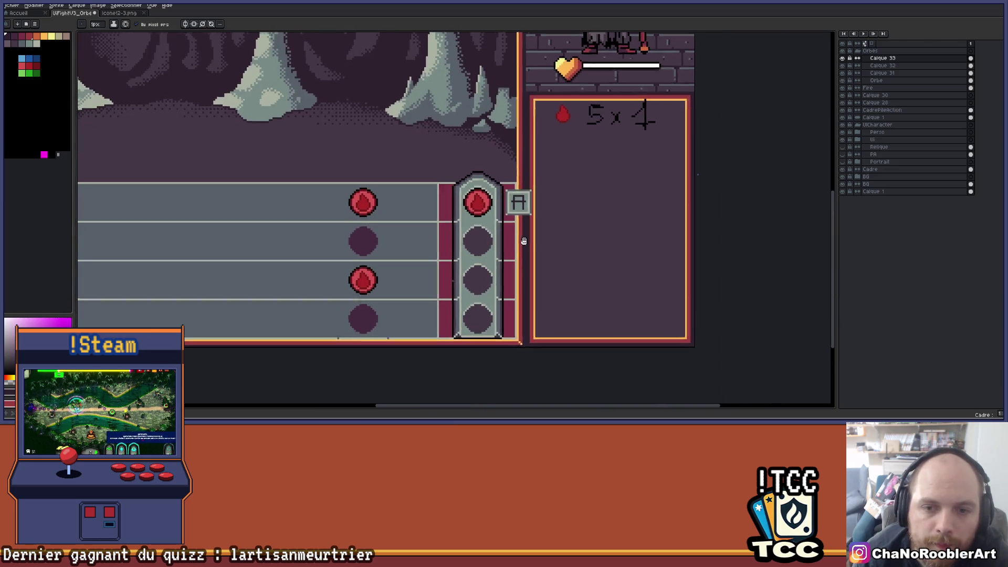
- Select the A button and copy it to the orb slot below
scroll(548, 244, up, 1)
scroll(549, 243, right, 1)
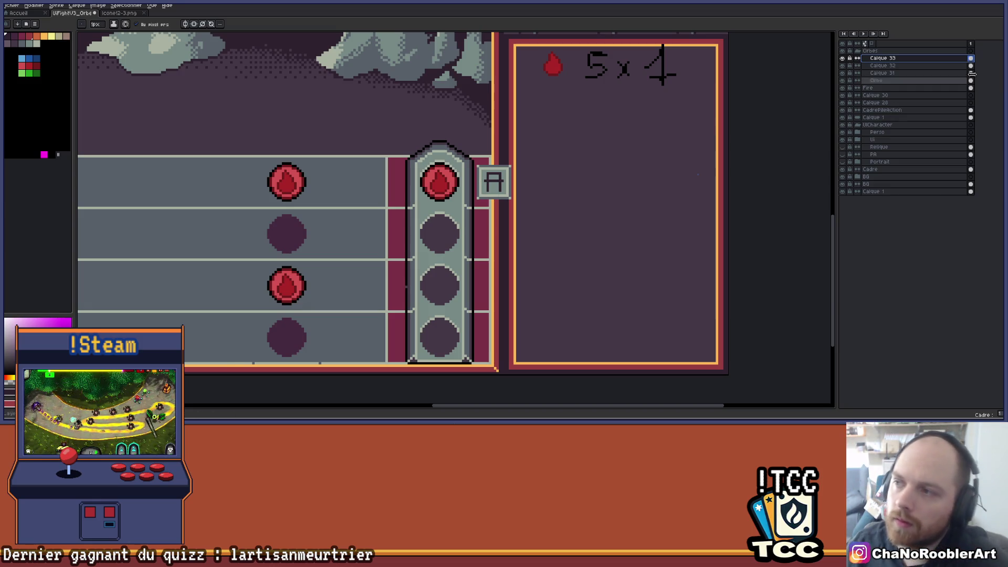
key(m)
scroll(506, 166, up, 2)
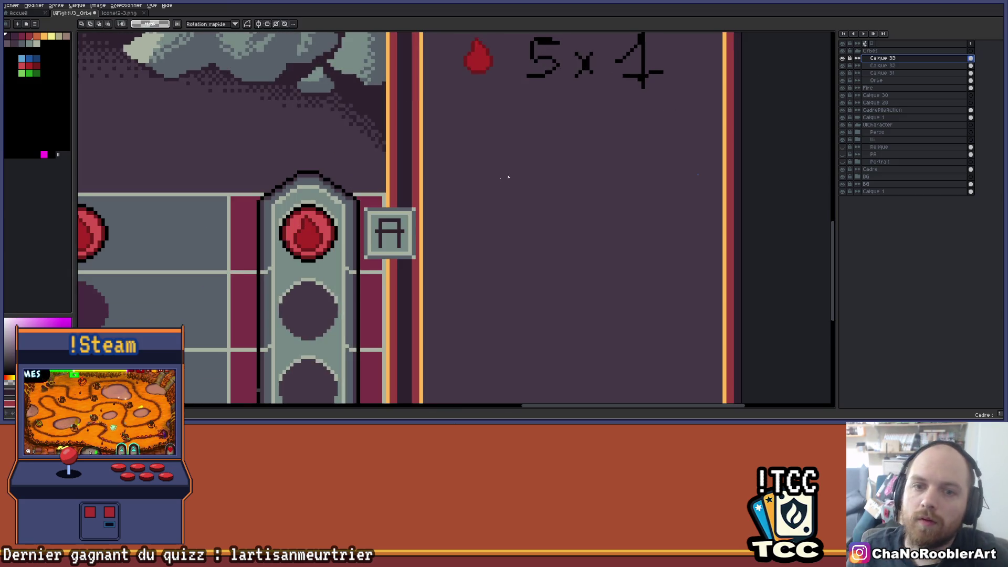
mouse_move(451, 168)
mouse_down()
mouse_move(519, 237)
mouse_move(500, 262)
mouse_move(504, 320)
mouse_up()
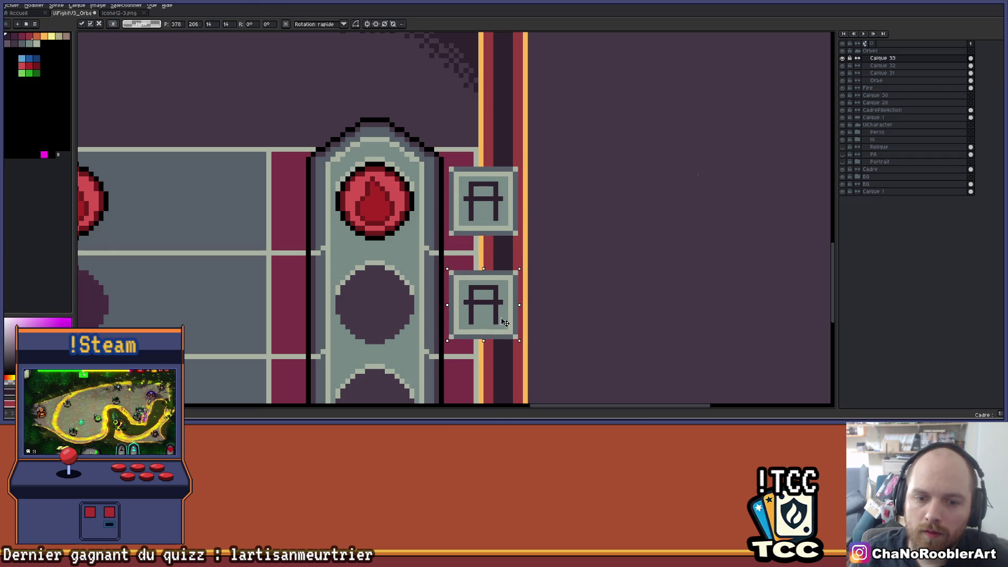
- Place more A button copies beside the third and fourth orb slots, nudging them into alignment
scroll(504, 326, down, 3)
drag(528, 214, 525, 314)
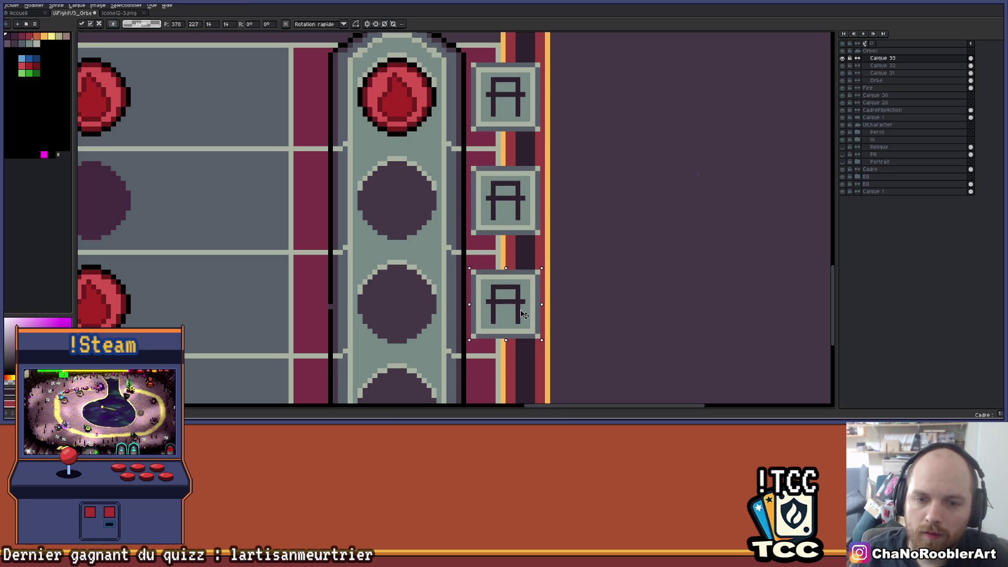
key(Left)
key(Right)
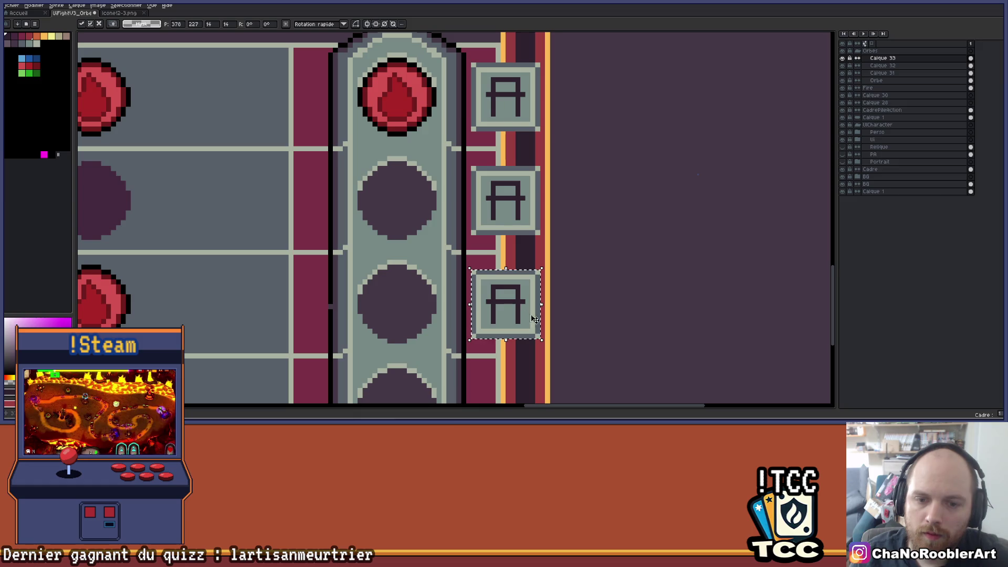
scroll(533, 319, down, 2)
mouse_move(543, 205)
mouse_down()
mouse_move(533, 300)
mouse_move(544, 306)
mouse_up()
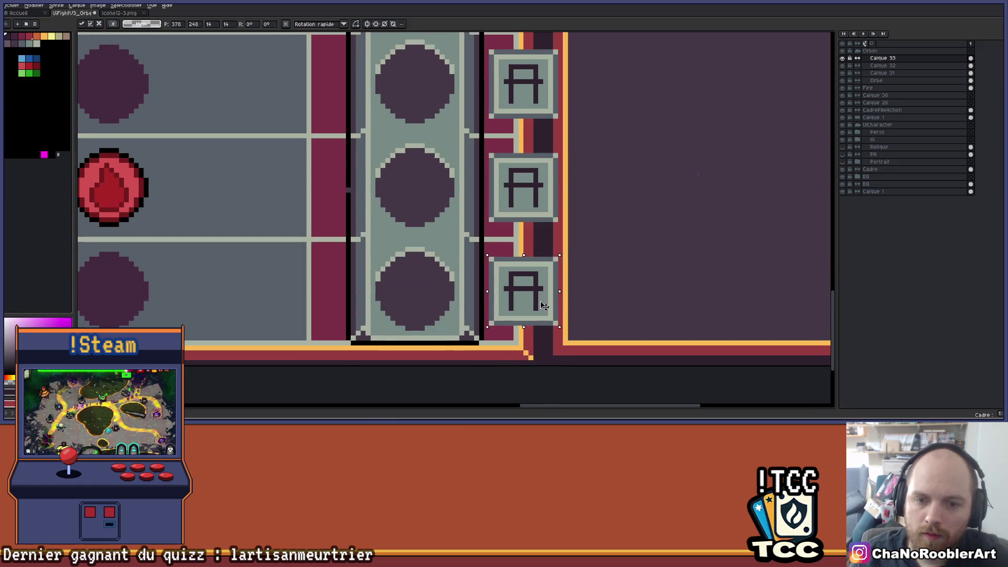
scroll(559, 274, down, 5)
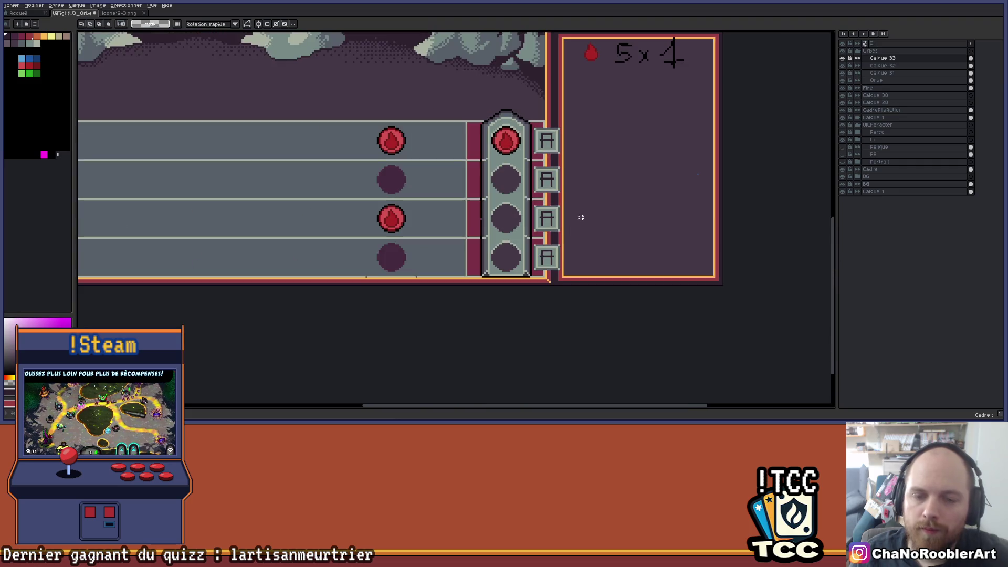
scroll(573, 157, up, 2)
- Bring the orb column into view and hide the Calque 32 orb pillar layer
drag(573, 157, 637, 195)
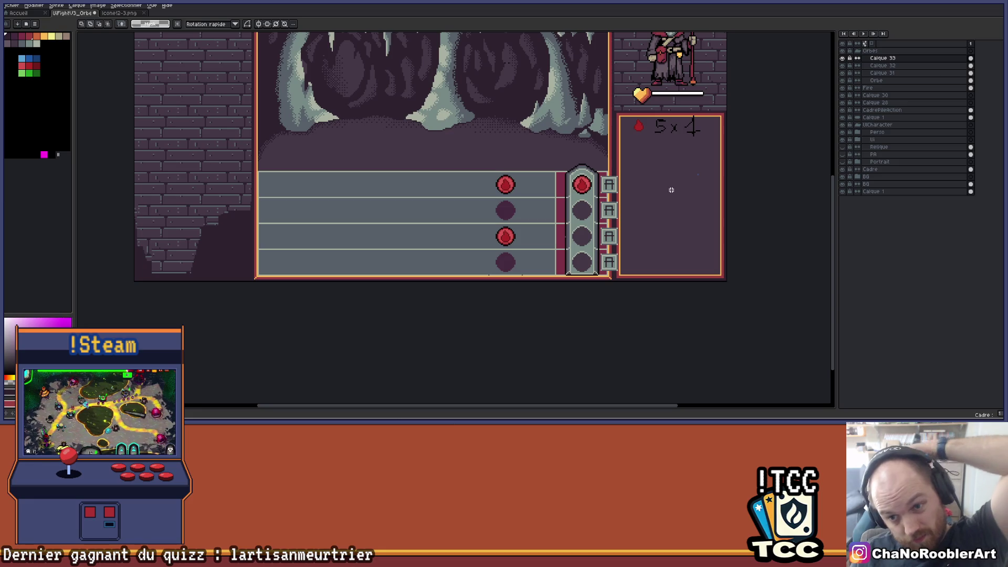
scroll(631, 182, up, 2)
mouse_move(625, 168)
mouse_down()
mouse_move(601, 196)
mouse_move(557, 201)
mouse_move(566, 193)
mouse_up()
scroll(600, 195, down, 1)
scroll(568, 205, up, 2)
scroll(565, 191, down, 1)
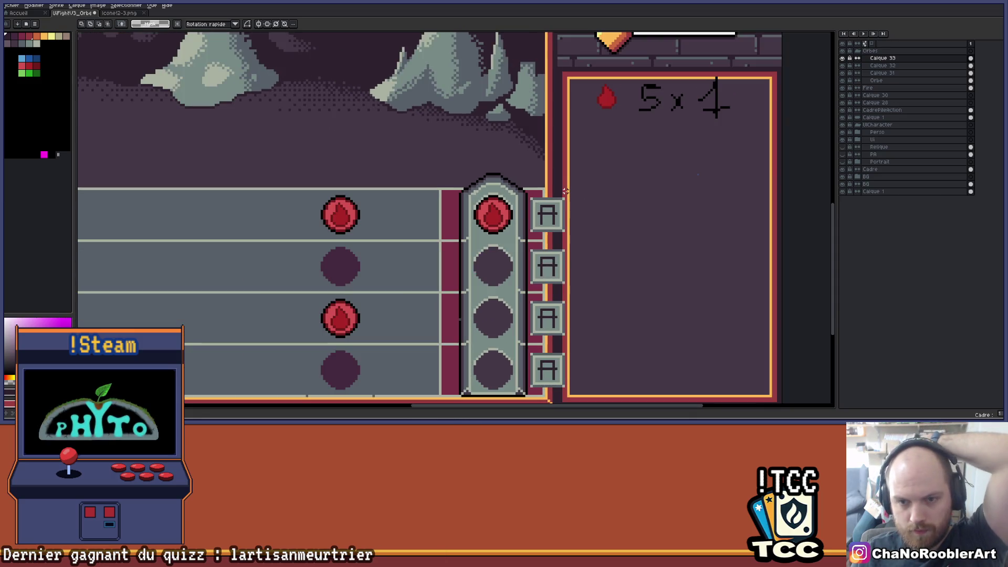
scroll(565, 191, down, 1)
scroll(570, 208, up, 2)
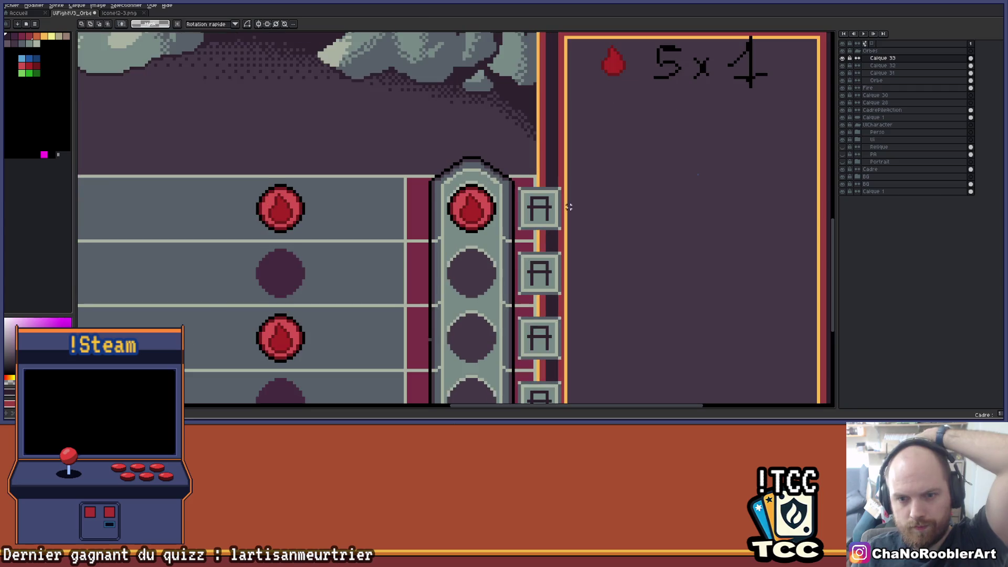
scroll(532, 203, up, 1)
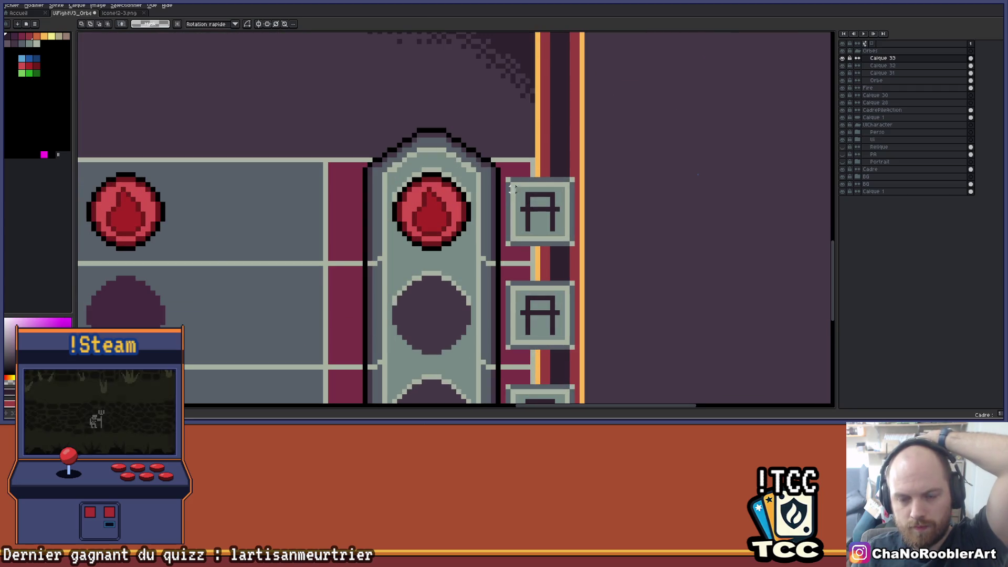
scroll(525, 202, down, 2)
scroll(541, 216, down, 1)
drag(582, 234, 622, 230)
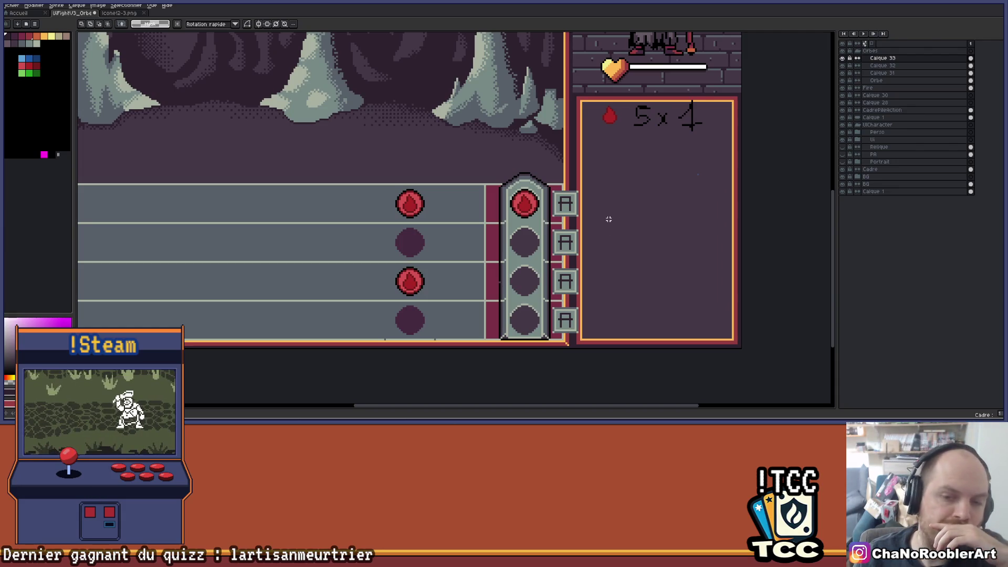
scroll(522, 286, up, 2)
click(843, 65)
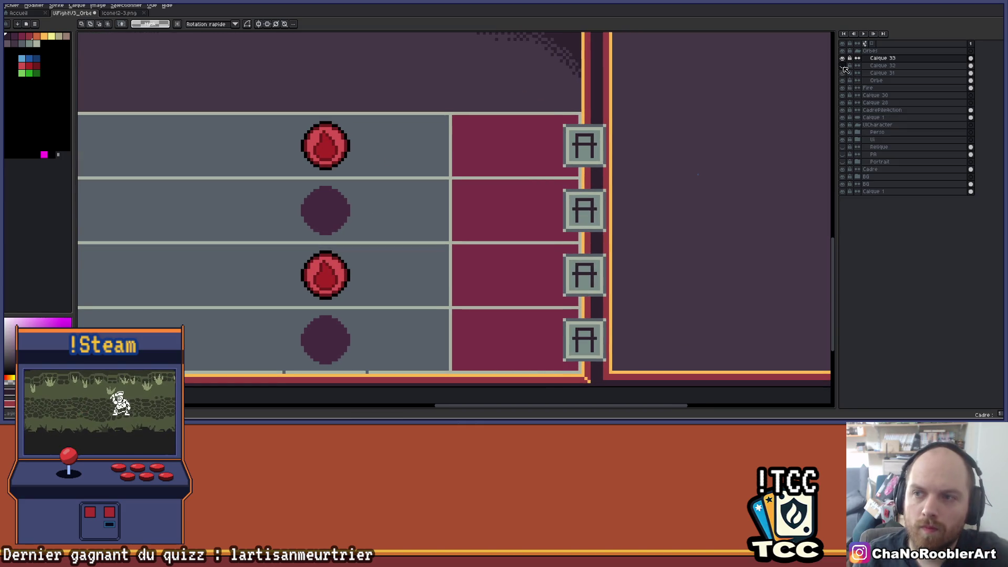
- Show Calque 32 again, make it the active layer, and pick the orb's red as drawing colour
click(842, 66)
double_click(842, 66)
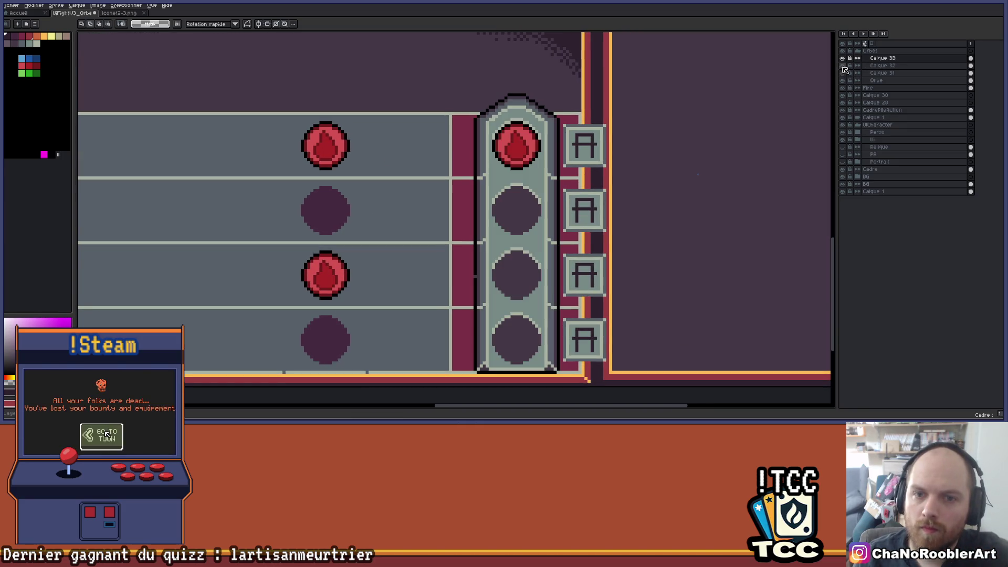
click(887, 66)
scroll(494, 272, up, 2)
key(i)
click(486, 266)
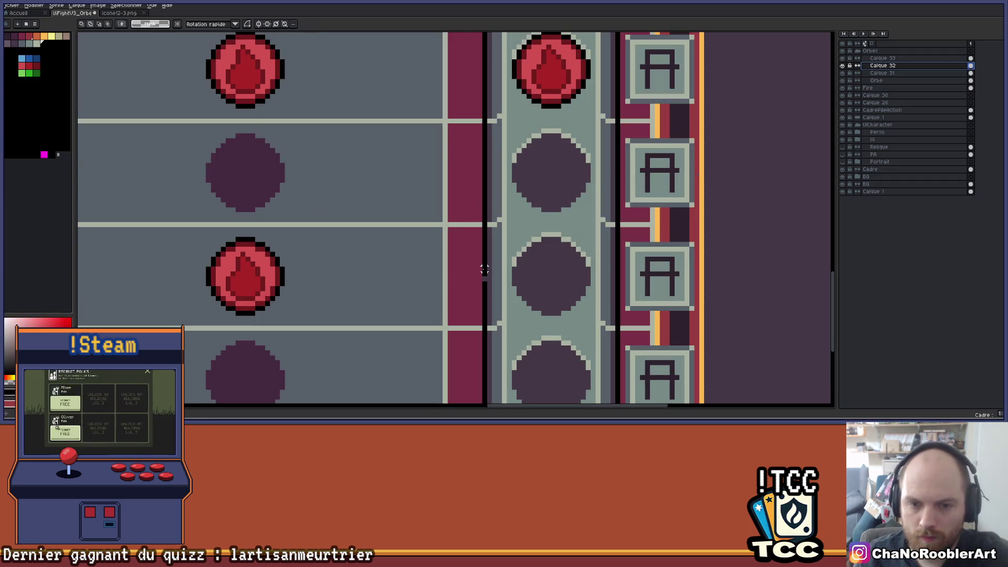
key(b)
- Toggle the two orb rows layers off and on to compare the result
scroll(486, 276, down, 5)
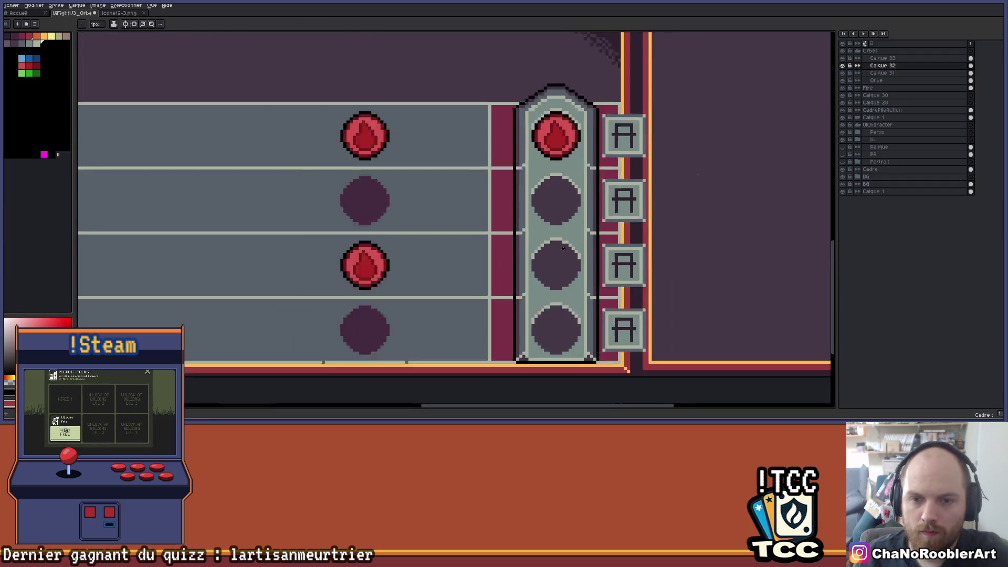
scroll(608, 236, up, 2)
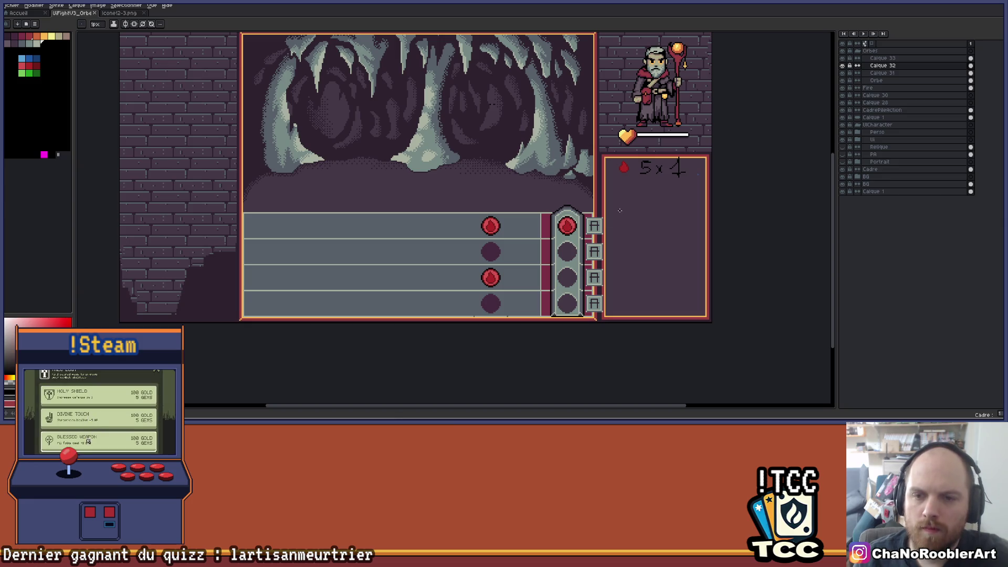
scroll(620, 210, up, 3)
scroll(581, 215, down, 3)
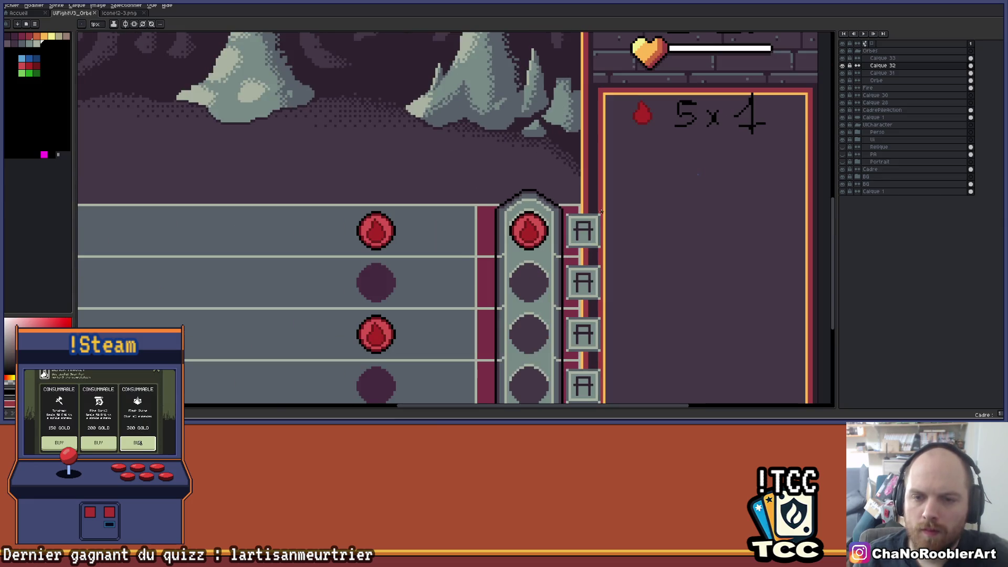
scroll(638, 217, up, 2)
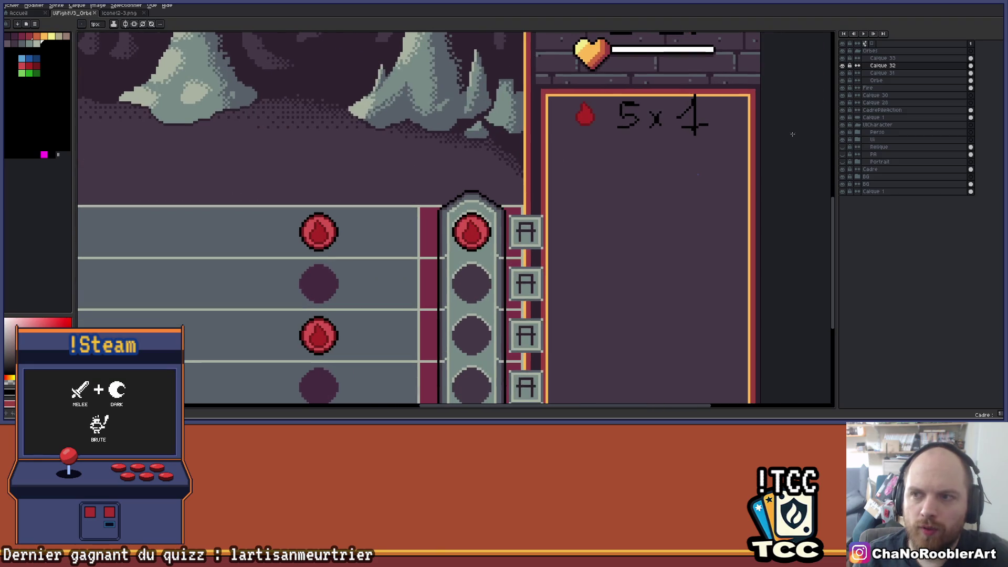
click(842, 73)
click(842, 73)
click(843, 81)
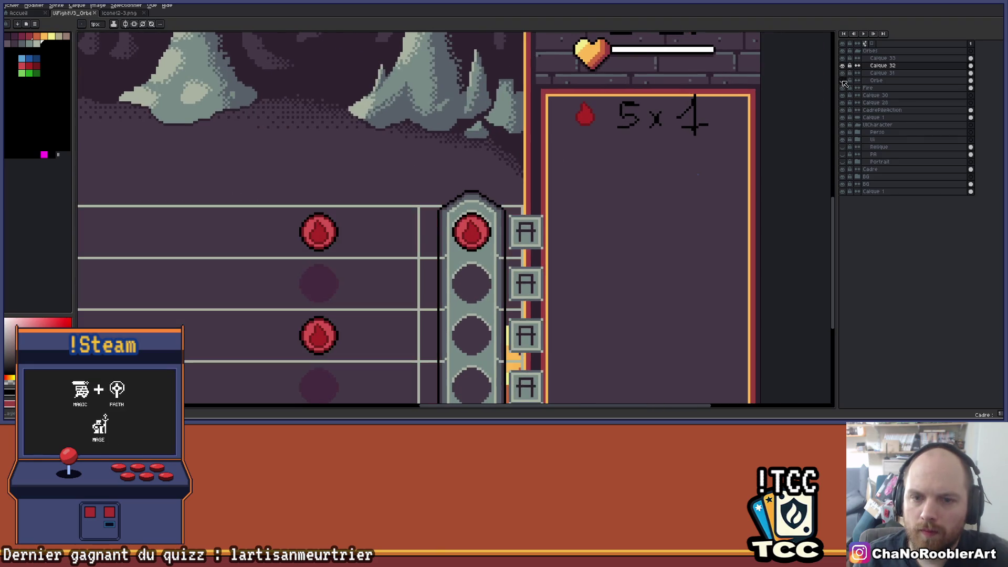
click(842, 80)
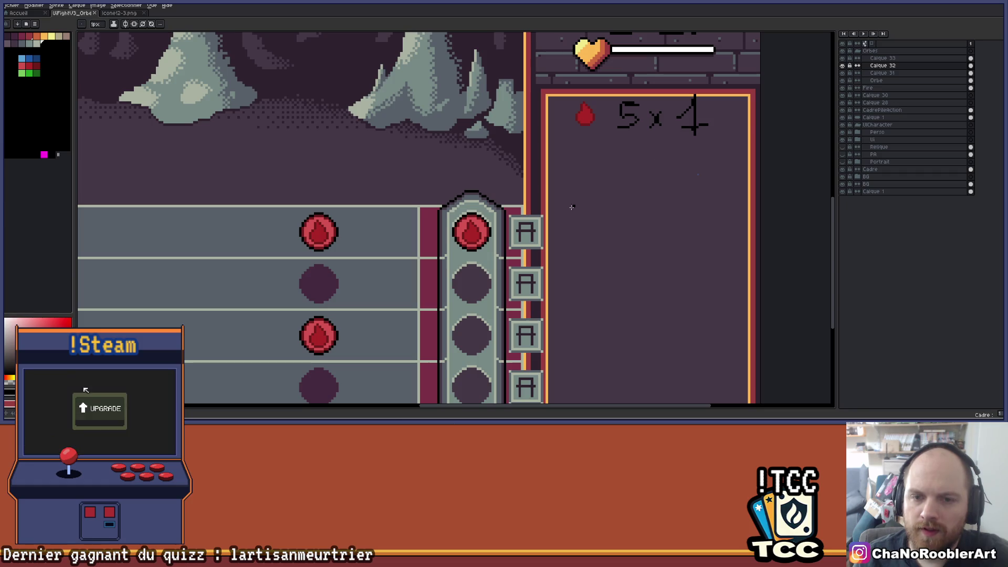
scroll(529, 212, up, 3)
scroll(464, 205, right, 1)
- Sample the orb column colour and toggle layer visibility to see which layers form the orb column and frames
key(i)
click(462, 205)
click(842, 66)
click(842, 65)
click(843, 73)
click(843, 73)
click(843, 73)
click(842, 73)
click(843, 74)
click(843, 74)
click(843, 80)
click(843, 81)
click(843, 74)
click(843, 74)
- Make Calque 31 the active layer and choose pink from the palette as the drawing colour
click(882, 73)
key(alt)
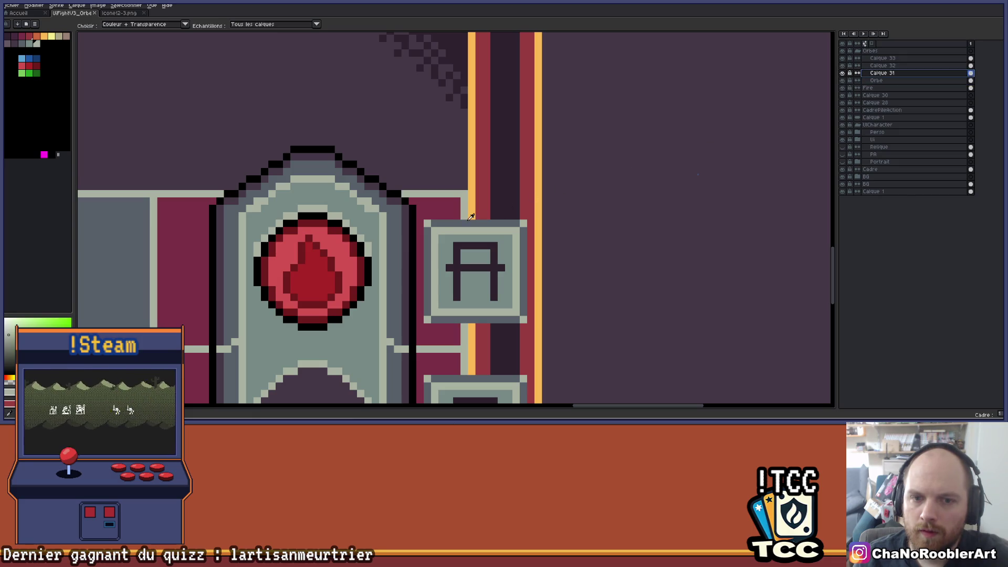
key(alt)
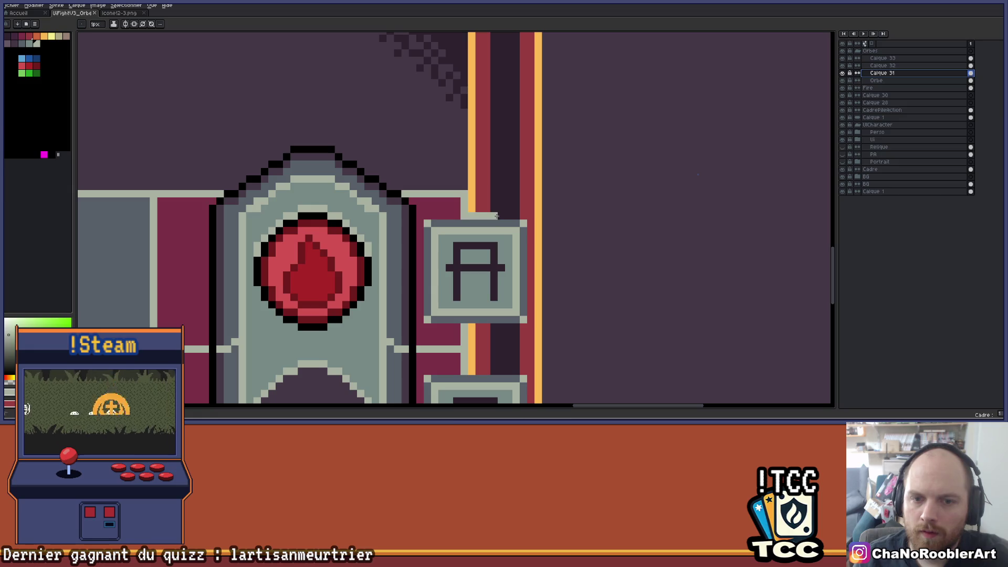
scroll(523, 216, down, 2)
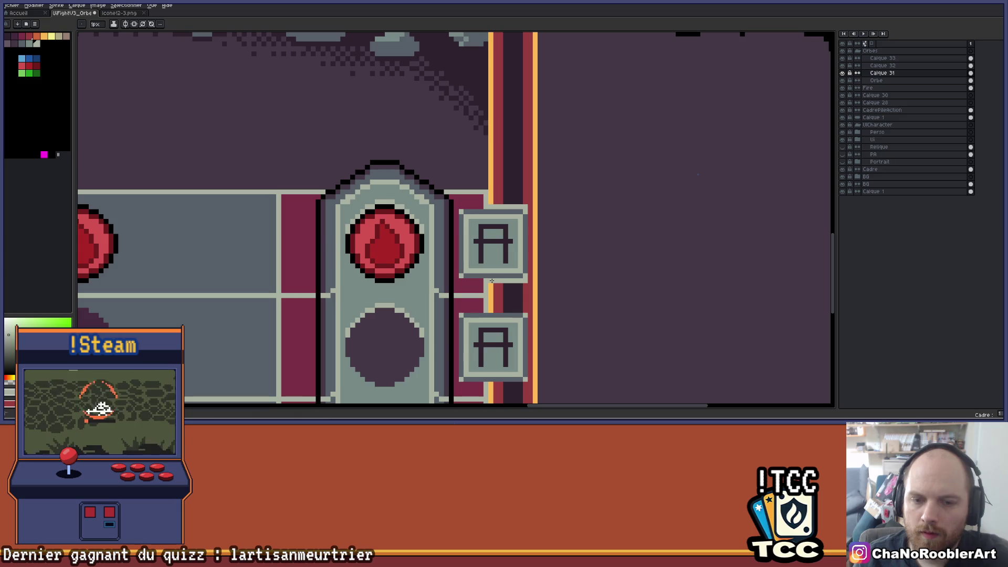
scroll(492, 281, up, 2)
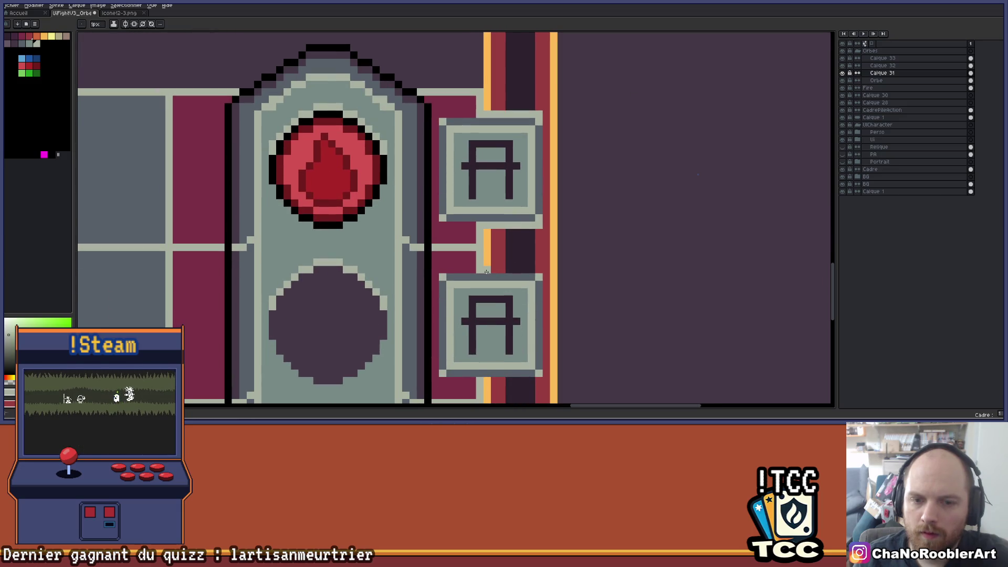
scroll(552, 294, down, 3)
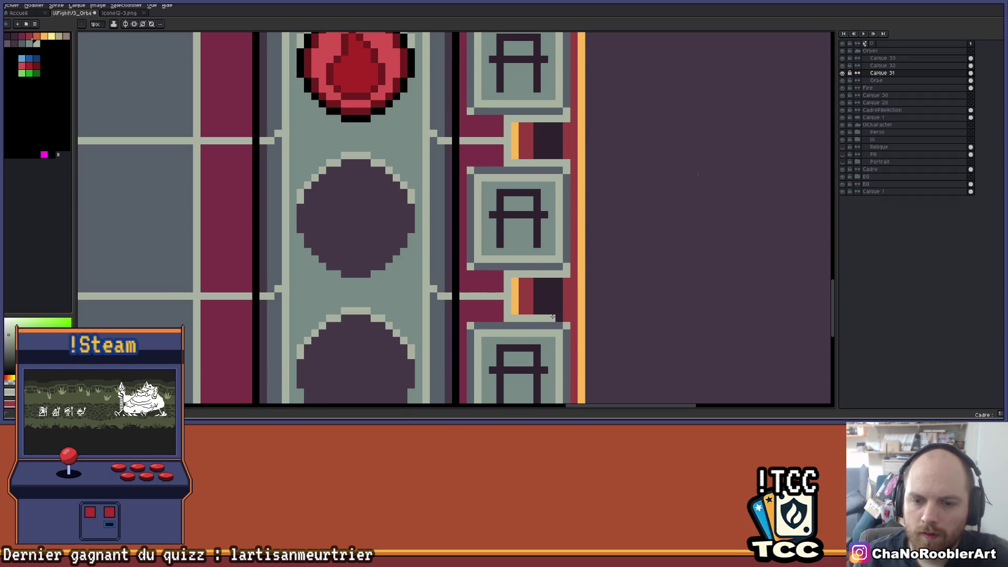
scroll(564, 318, down, 5)
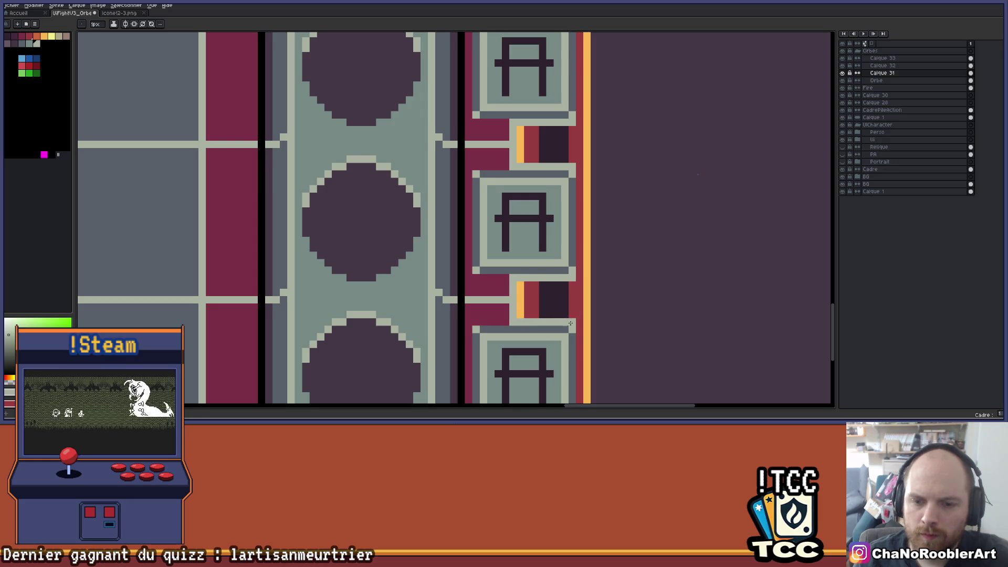
scroll(573, 319, down, 5)
scroll(535, 277, down, 4)
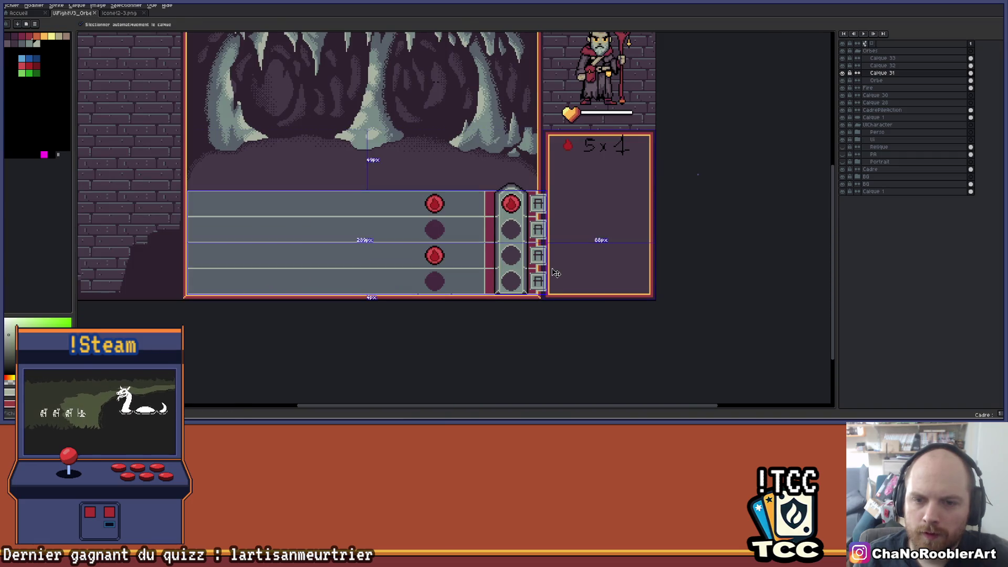
scroll(555, 209, up, 3)
scroll(555, 209, up, 1)
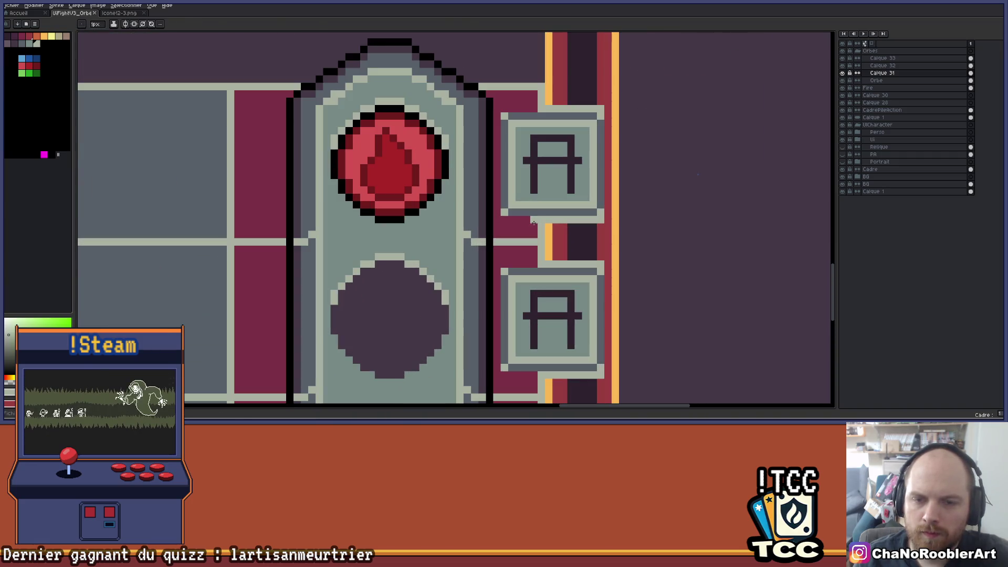
click(15, 41)
- Paint dark purple shadow strips beside and under the upper A buttons
scroll(507, 266, up, 1)
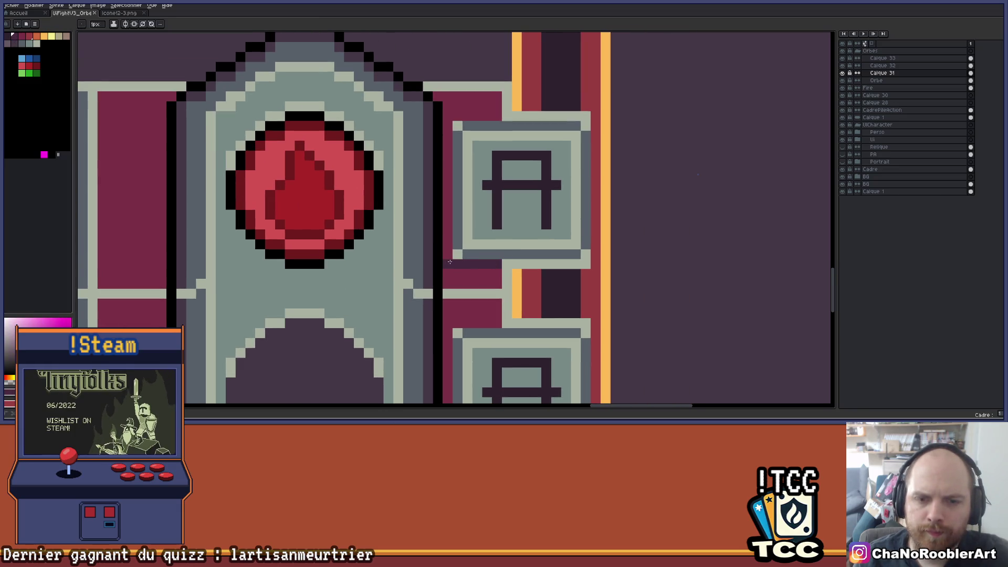
drag(442, 192, 451, 131)
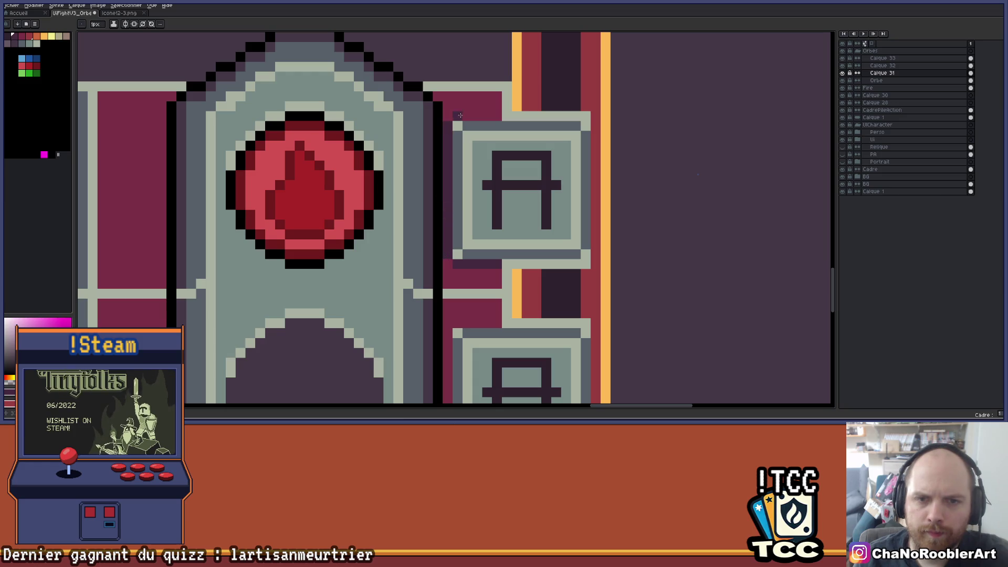
scroll(499, 144, down, 2)
scroll(489, 180, up, 2)
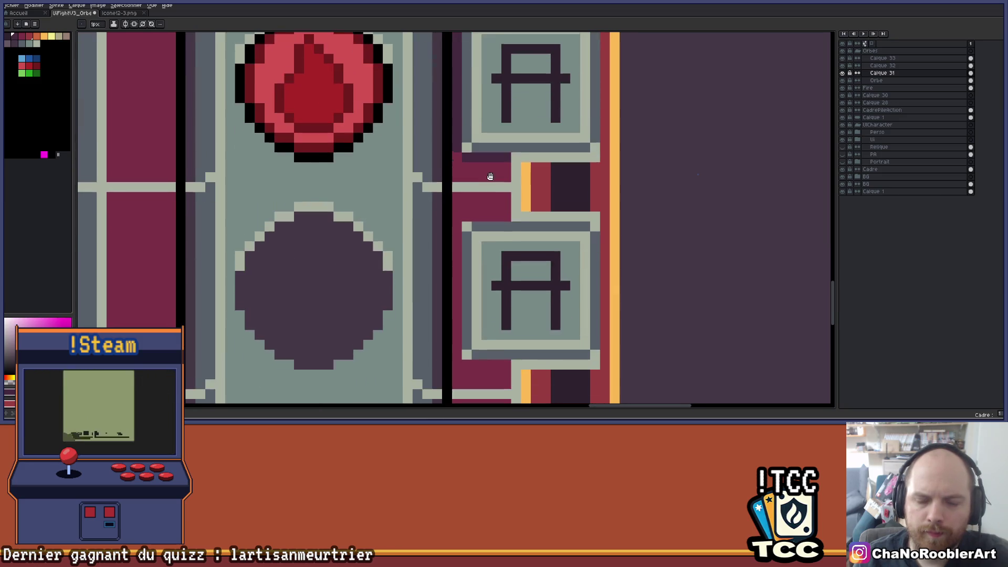
mouse_move(482, 206)
mouse_down()
mouse_move(502, 206)
mouse_move(455, 273)
mouse_up()
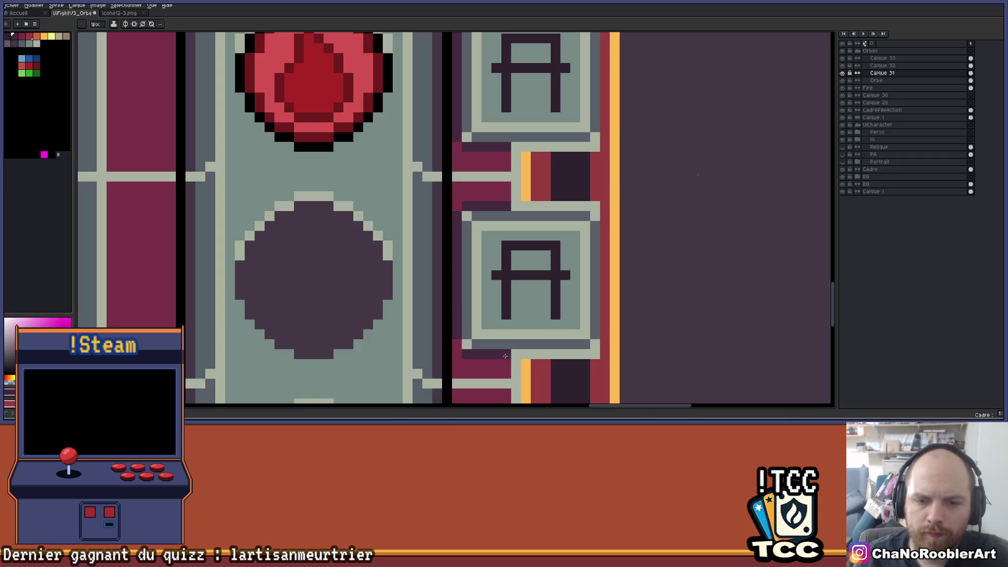
scroll(462, 346, down, 2)
scroll(517, 278, up, 2)
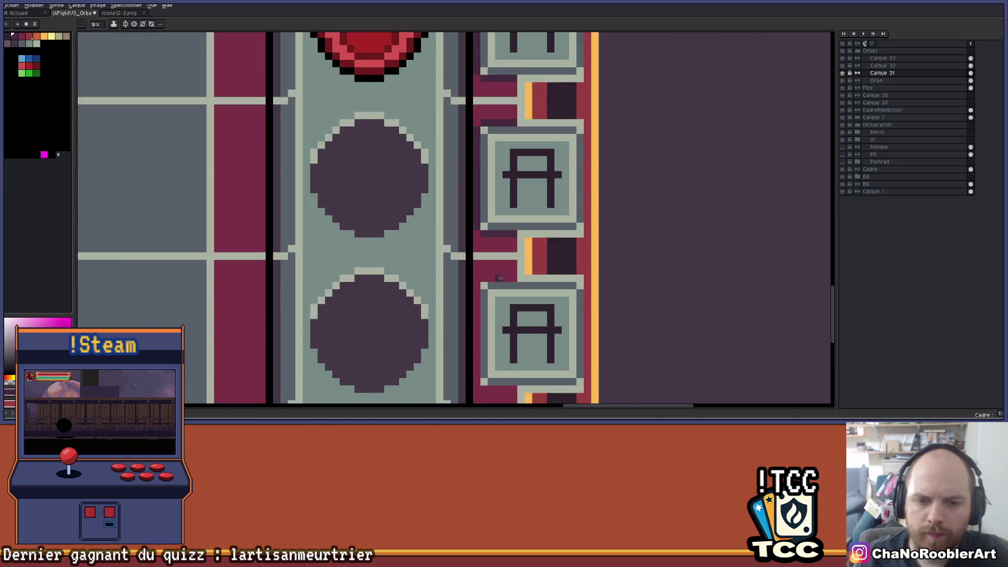
scroll(480, 236, down, 3)
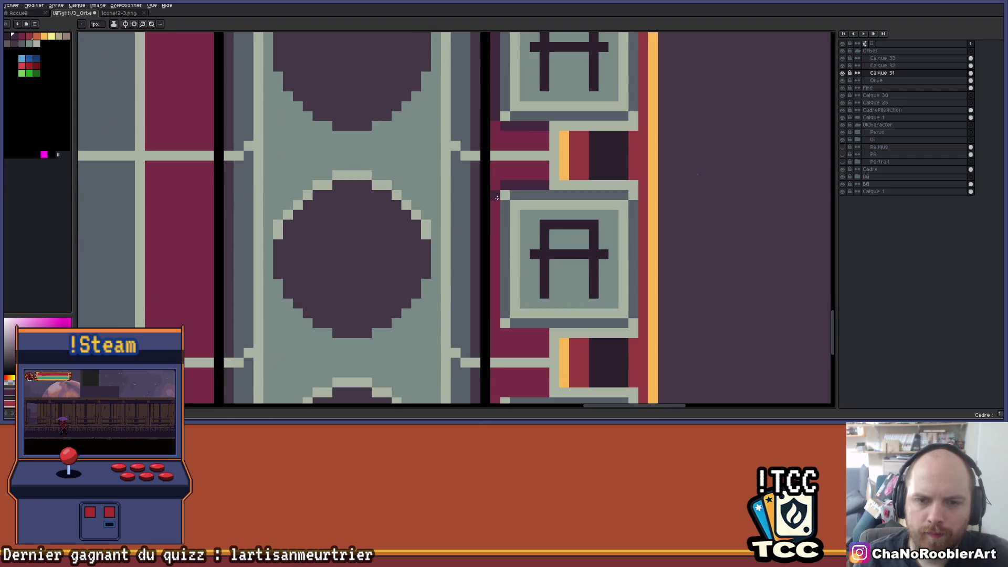
drag(500, 308, 499, 322)
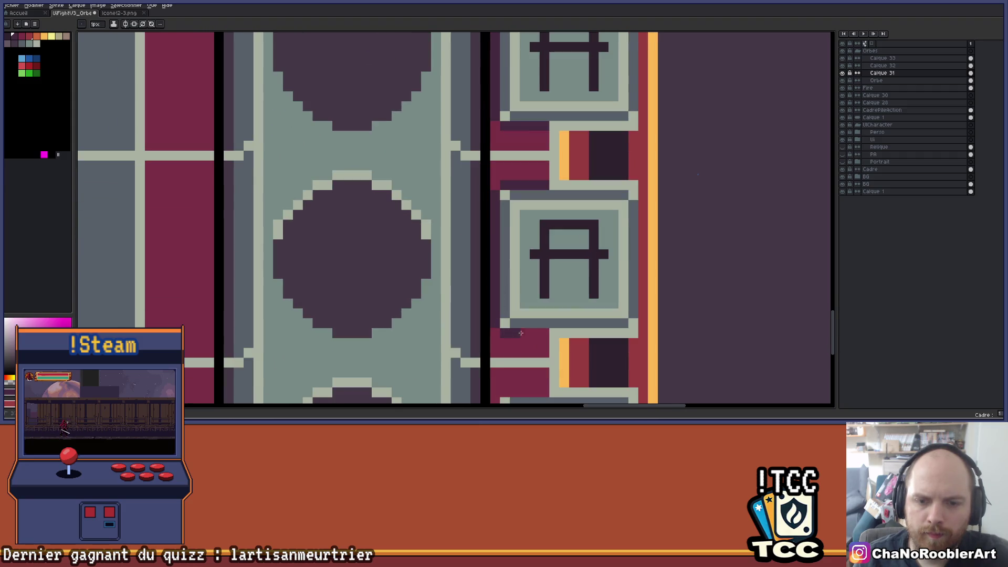
- Draw a long dark purple shadow line beneath the lower A button
scroll(542, 333, down, 3)
scroll(485, 300, up, 2)
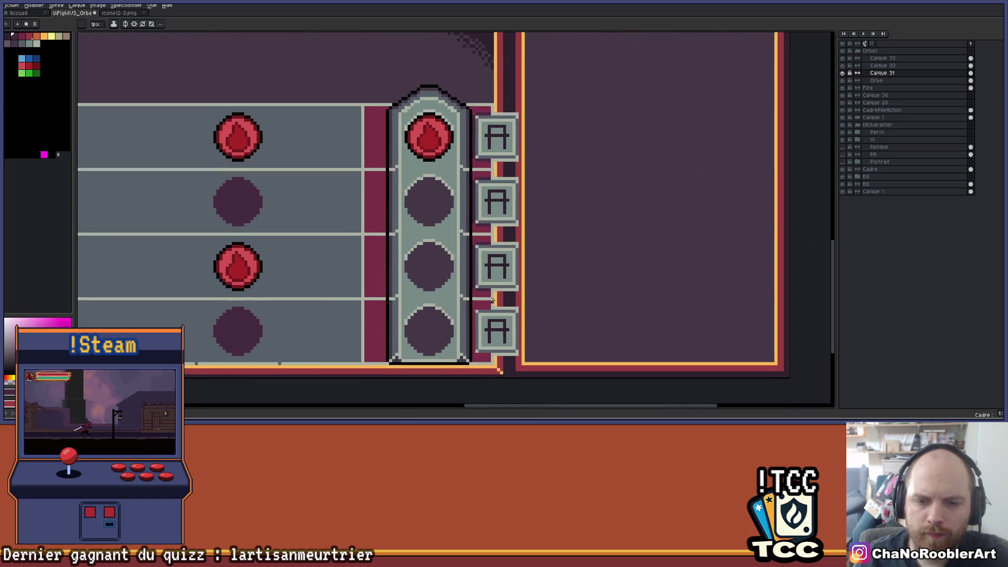
scroll(485, 301, up, 1)
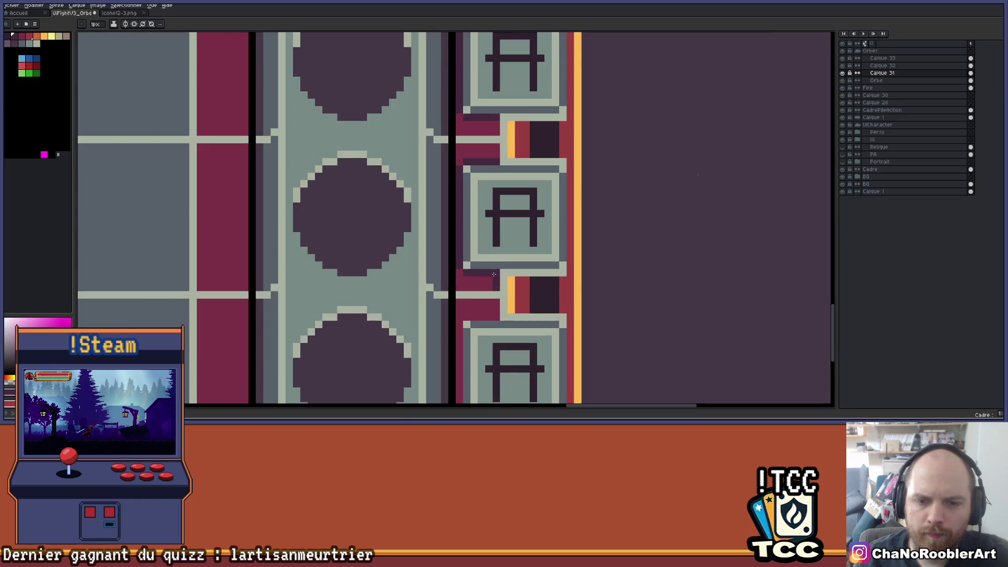
scroll(489, 209, down, 1)
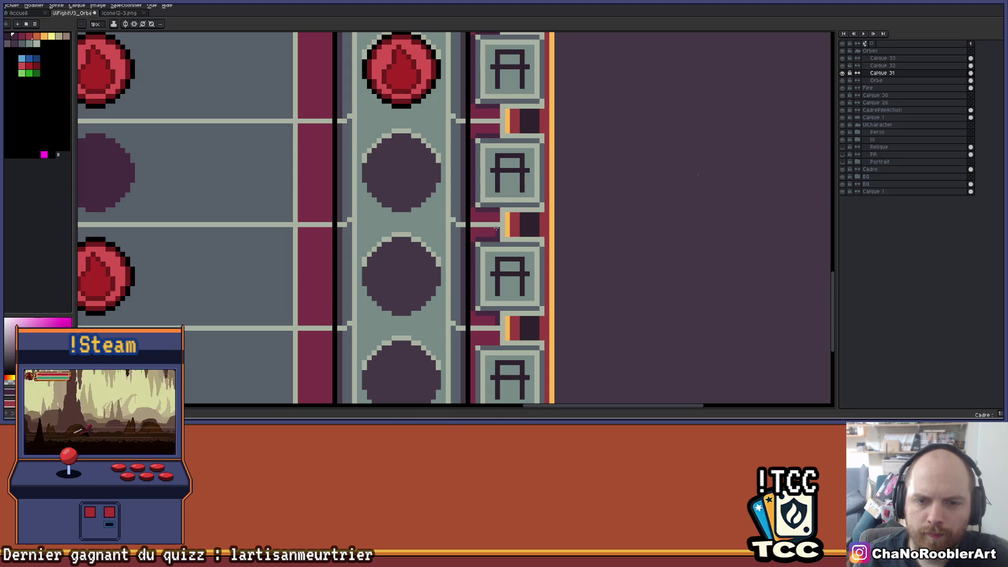
scroll(486, 223, up, 2)
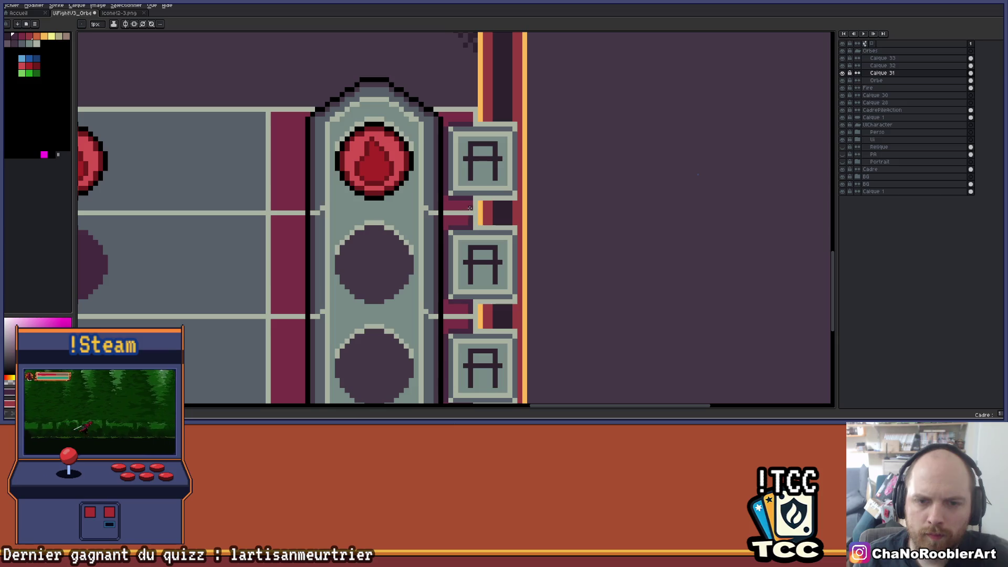
scroll(480, 156, down, 2)
scroll(474, 138, up, 1)
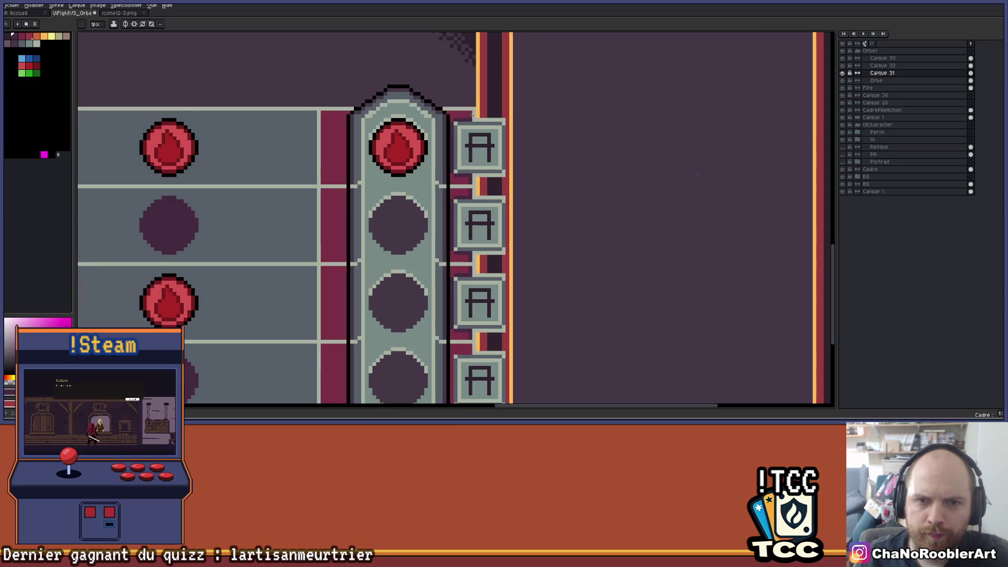
scroll(469, 115, down, 2)
scroll(502, 238, up, 2)
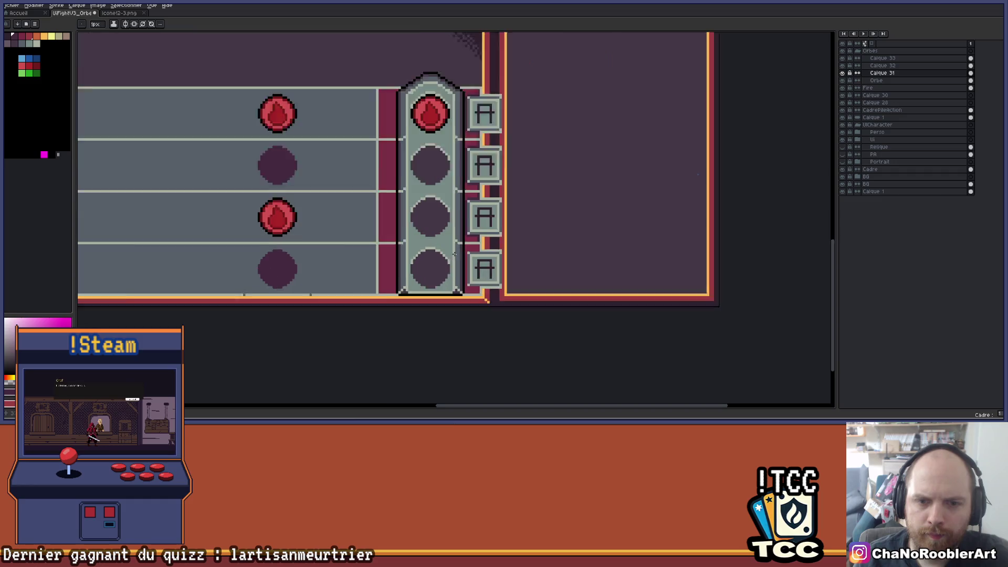
scroll(502, 238, up, 3)
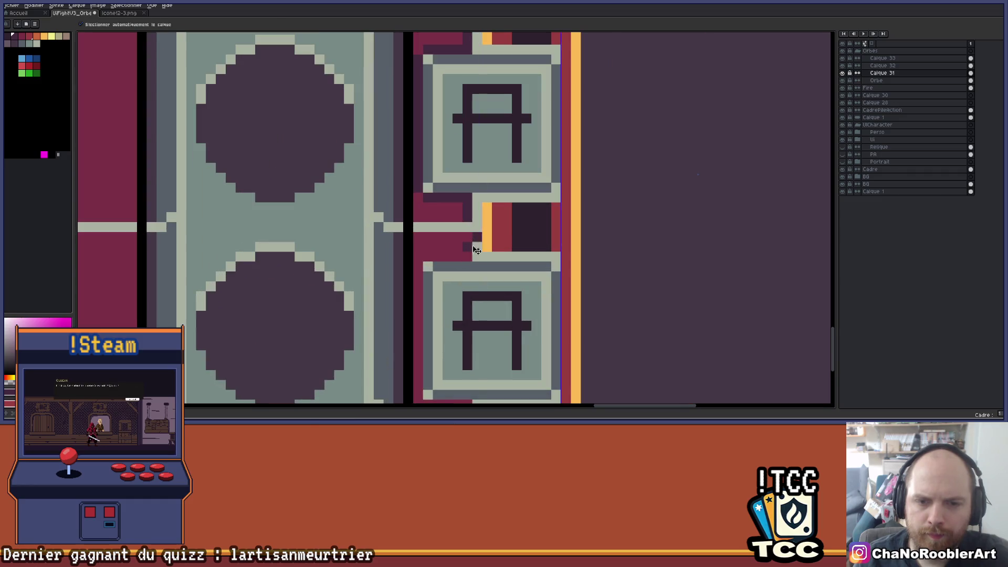
mouse_move(467, 251)
mouse_down()
mouse_move(503, 197)
mouse_move(461, 209)
mouse_move(454, 342)
mouse_move(502, 357)
mouse_move(651, 287)
mouse_up()
scroll(502, 373, down, 4)
scroll(544, 260, up, 1)
mouse_move(623, 213)
mouse_down()
mouse_move(629, 172)
mouse_move(594, 179)
mouse_up()
scroll(628, 172, up, 3)
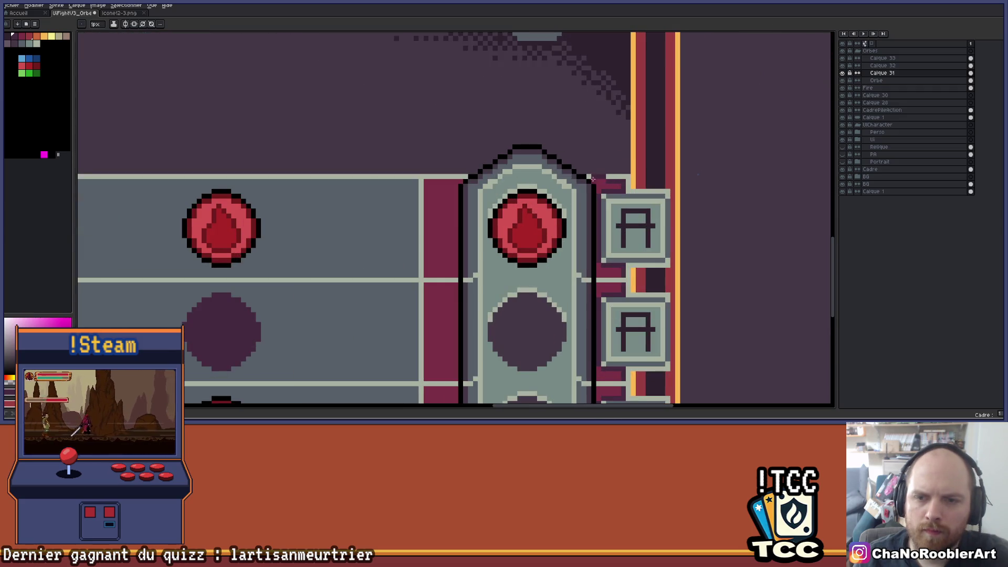
scroll(592, 181, down, 2)
scroll(607, 246, up, 2)
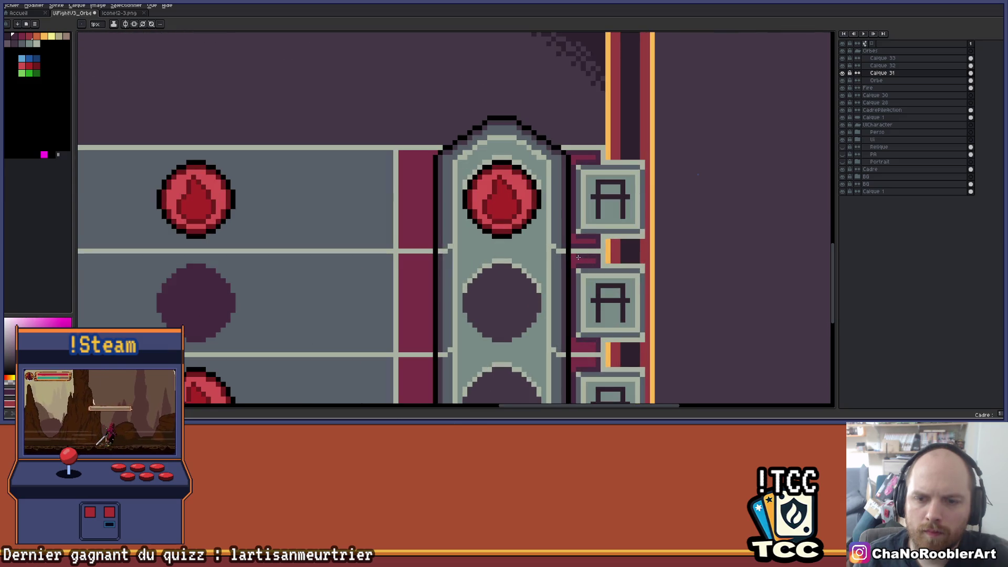
scroll(575, 255, down, 4)
scroll(646, 203, up, 2)
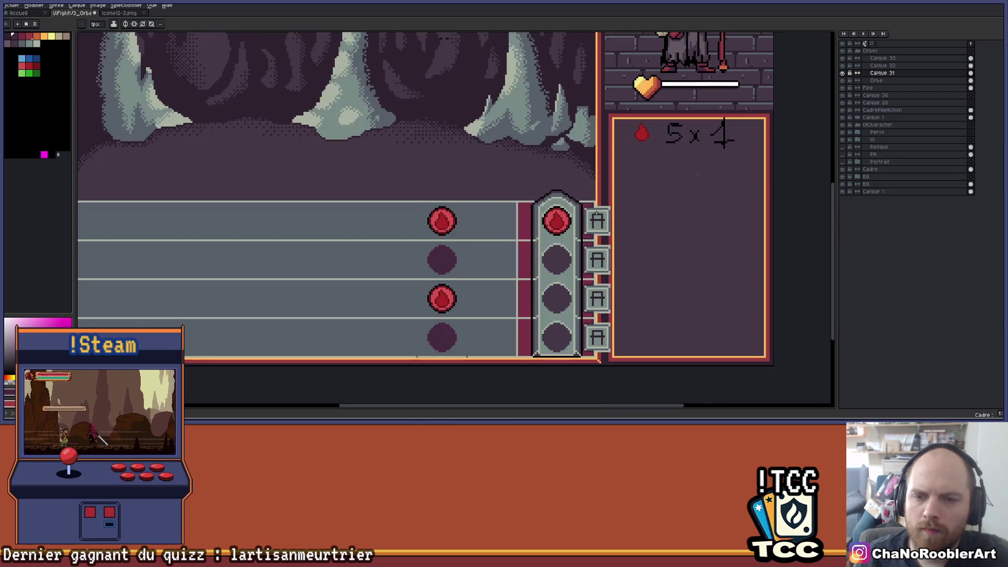
scroll(682, 210, left, 3)
- Move the orb pillar on Calque 32 to the left end of the lanes
click(873, 59)
click(845, 67)
click(846, 67)
click(882, 66)
key(v)
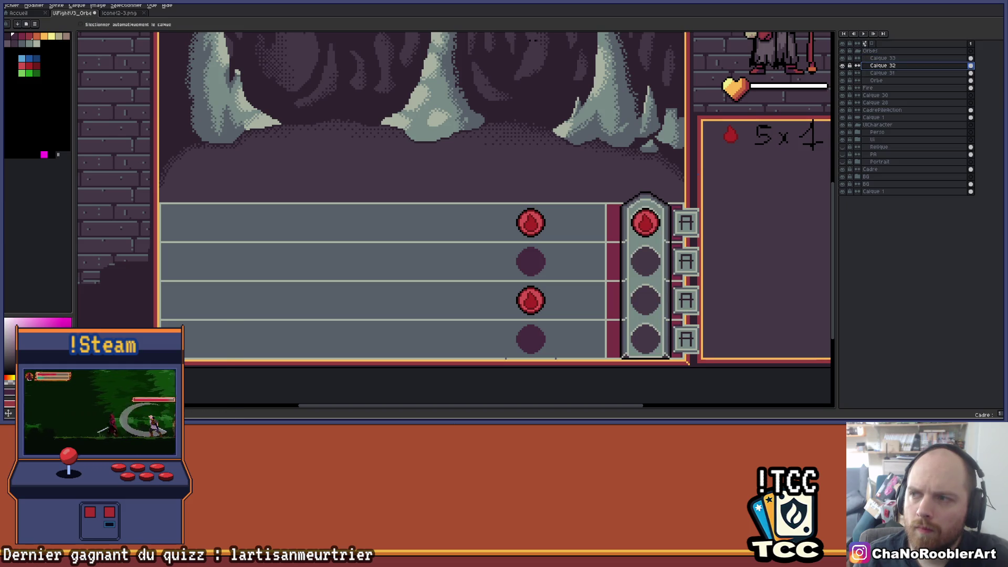
drag(651, 300, 299, 298)
scroll(473, 237, right, 3)
scroll(549, 189, up, 2)
key(i)
key(b)
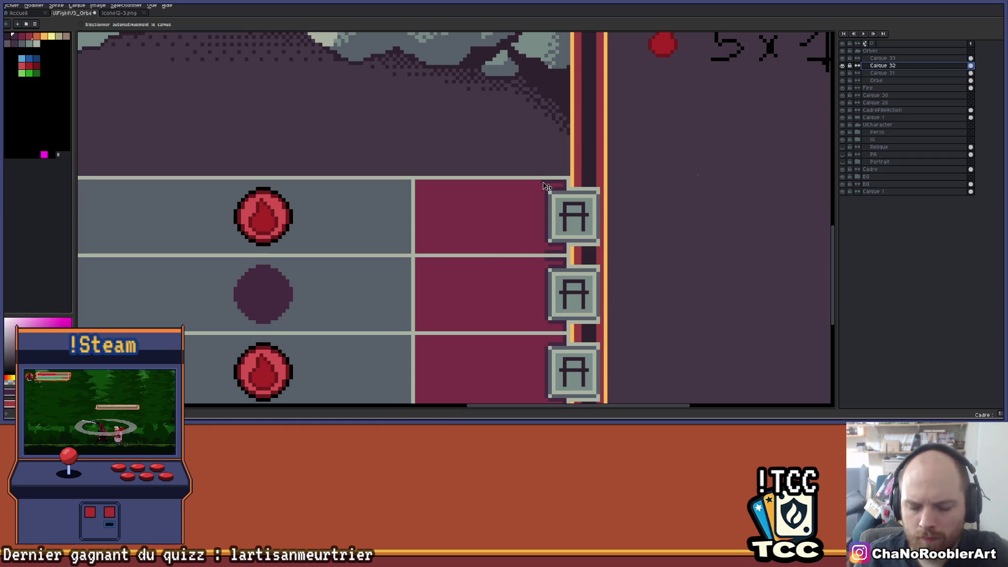
- On Calque 31, draw dark shading lines along the top, middle and bottom red lane panels
click(843, 74)
click(843, 74)
click(882, 73)
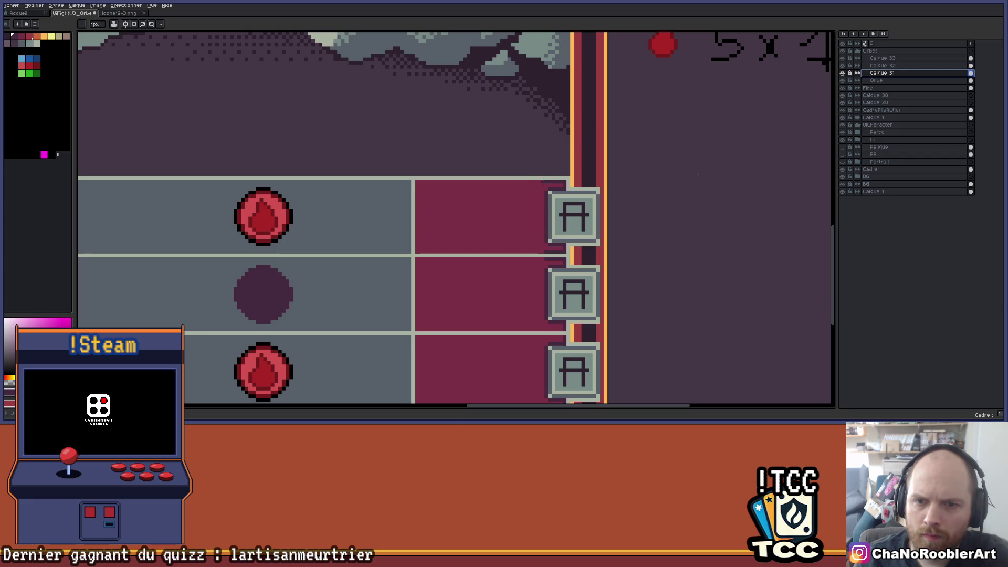
drag(496, 185, 420, 181)
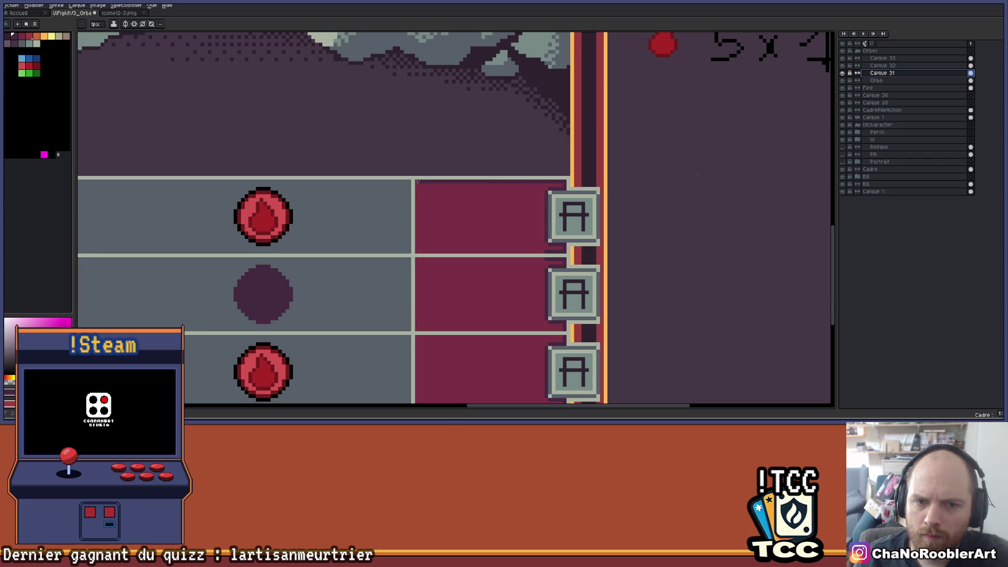
drag(546, 251, 417, 251)
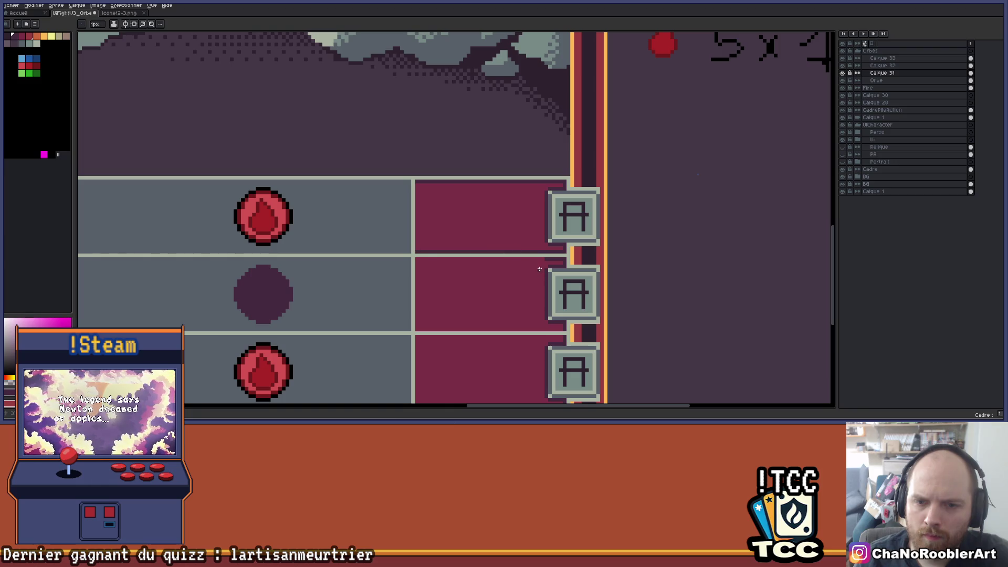
drag(544, 259, 417, 259)
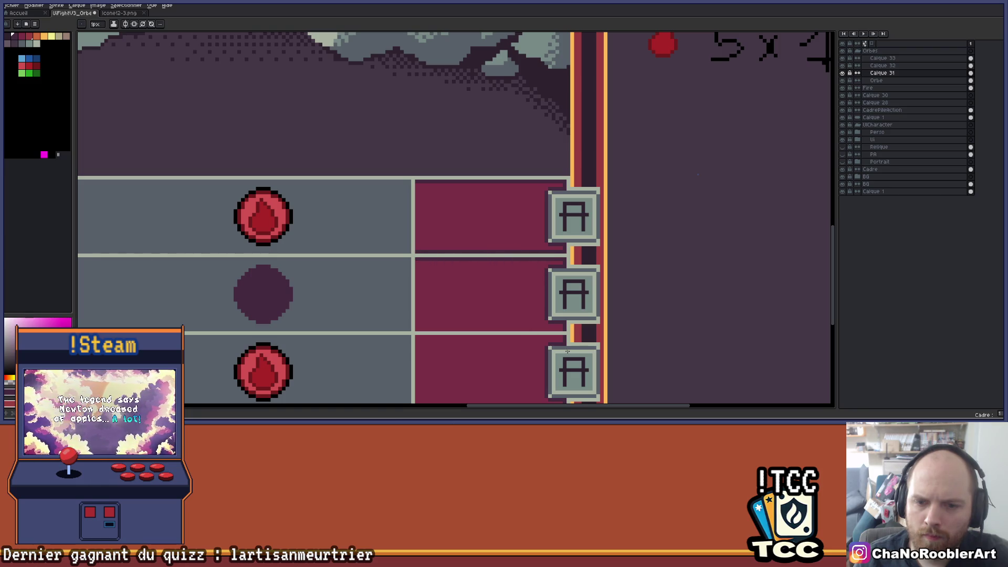
drag(562, 329, 416, 329)
scroll(416, 328, down, 2)
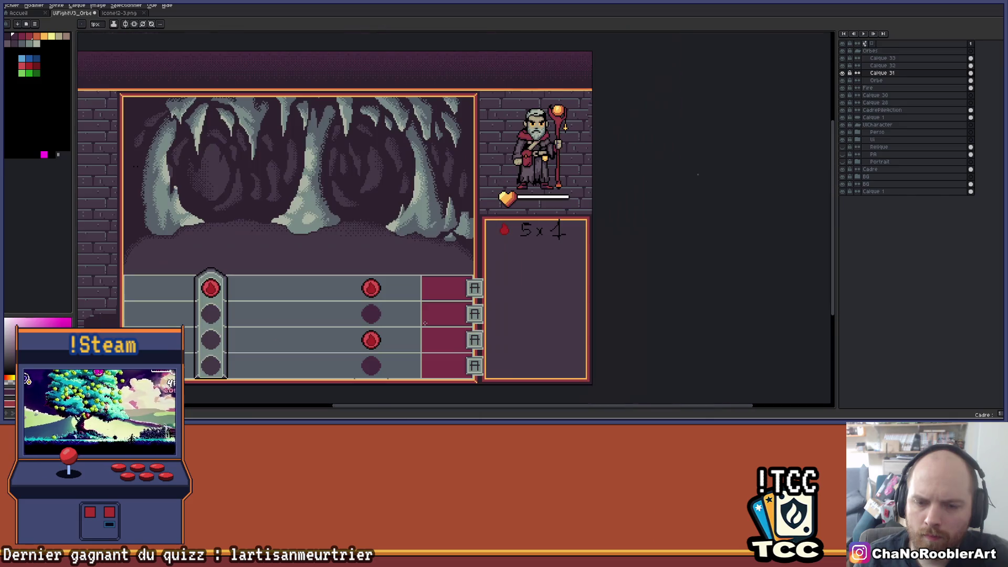
scroll(425, 322, up, 4)
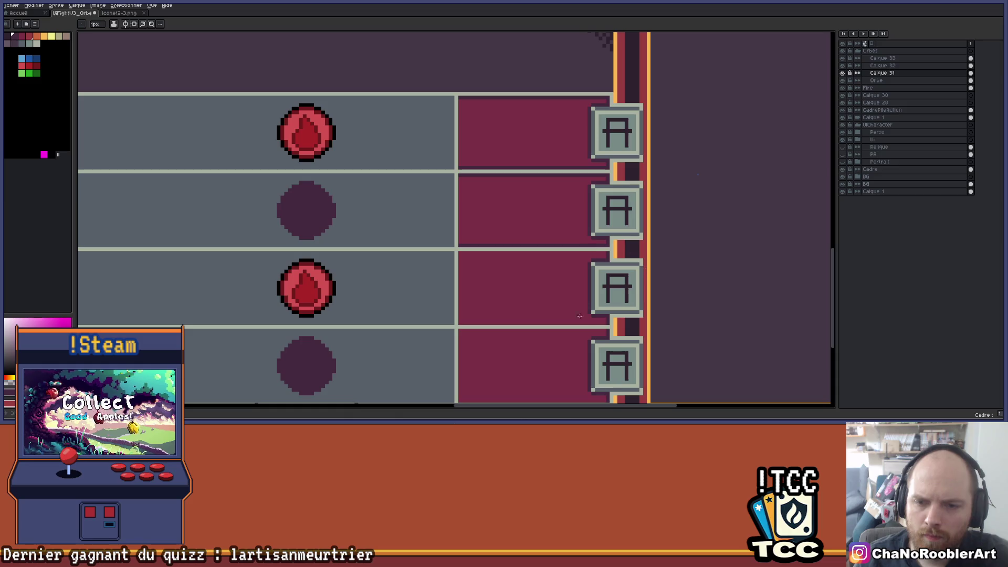
- Shade the top and bottom edges of the third red panel
drag(605, 324, 484, 321)
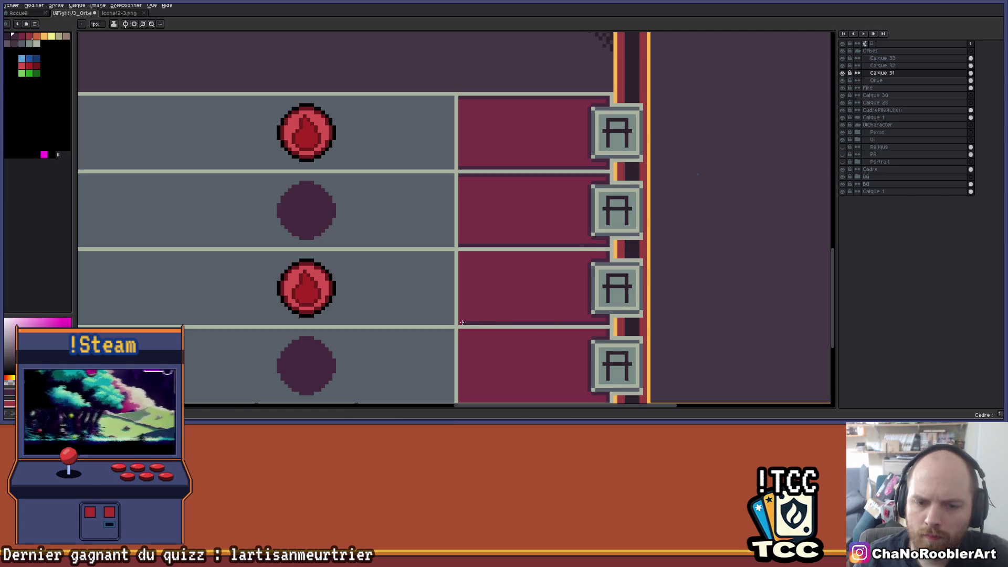
scroll(460, 322, down, 4)
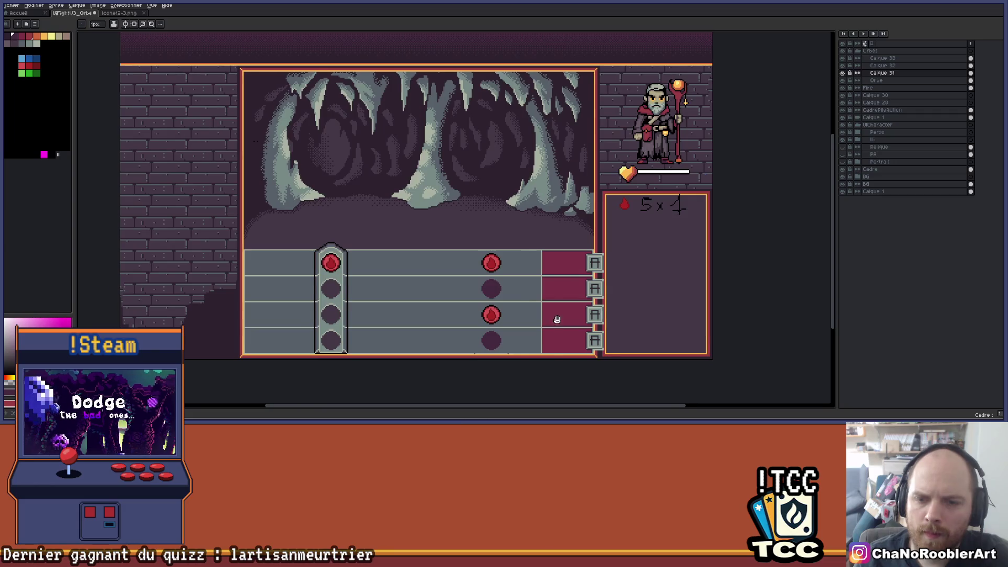
scroll(605, 330, up, 1)
scroll(605, 330, up, 4)
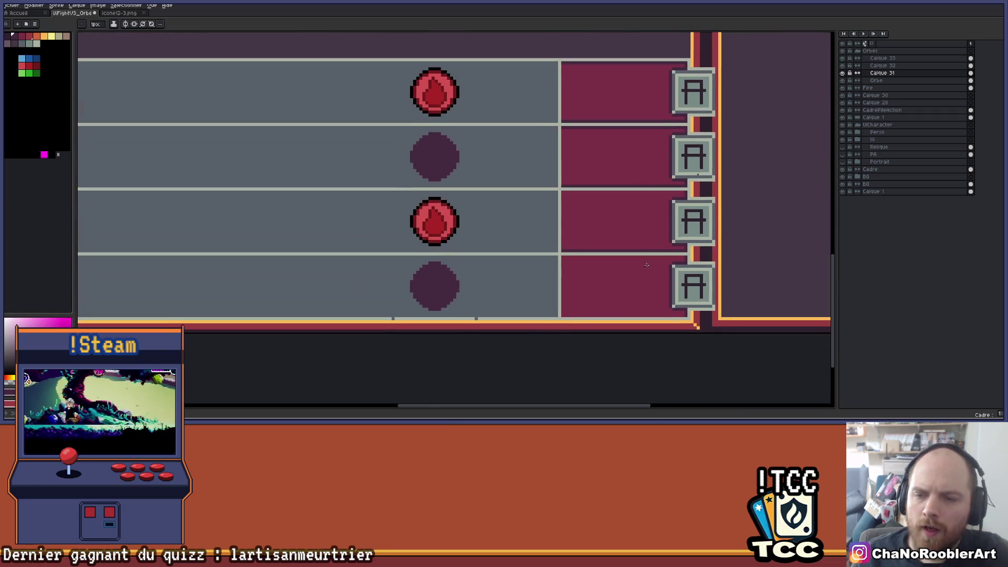
drag(689, 258, 505, 256)
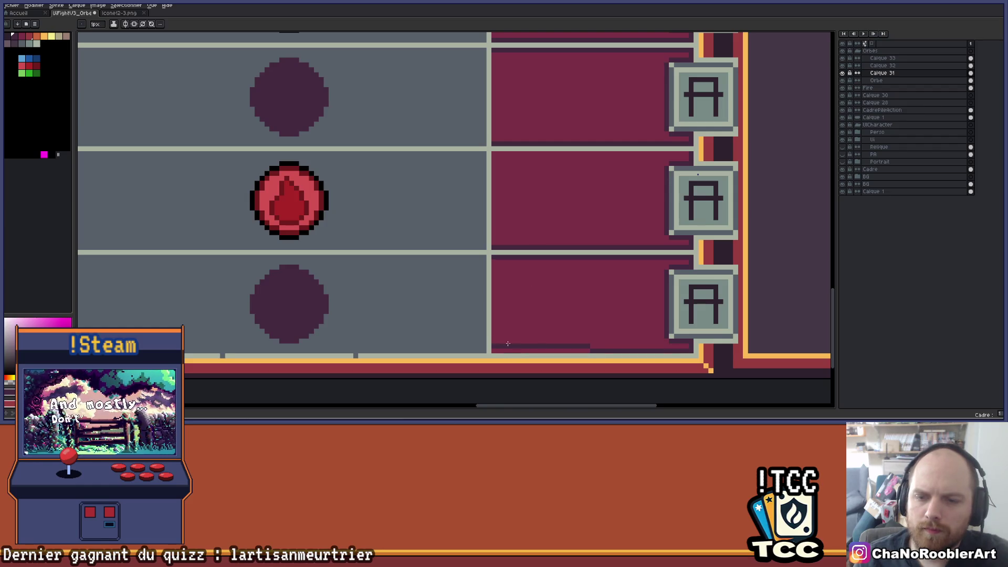
drag(665, 354, 506, 352)
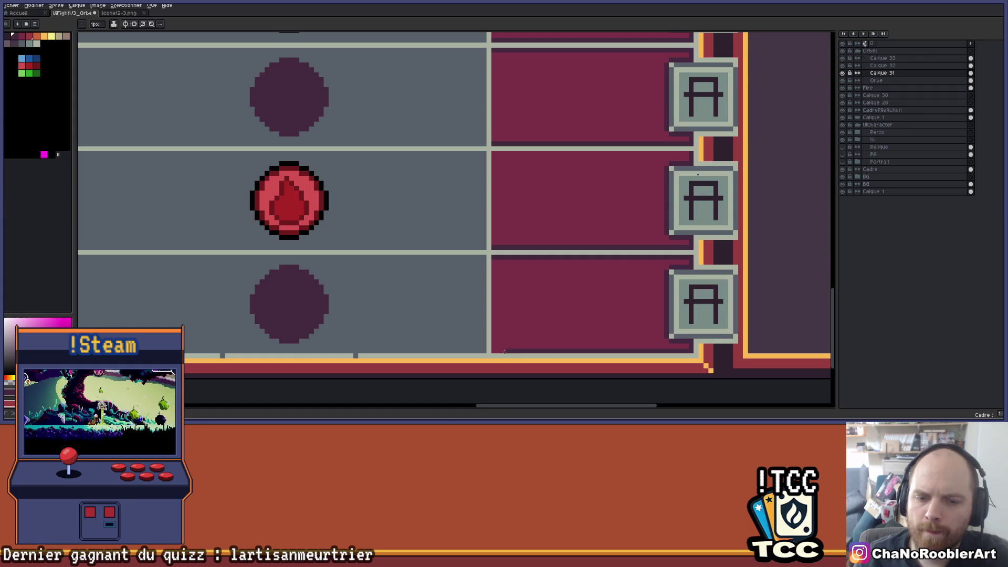
scroll(493, 350, down, 5)
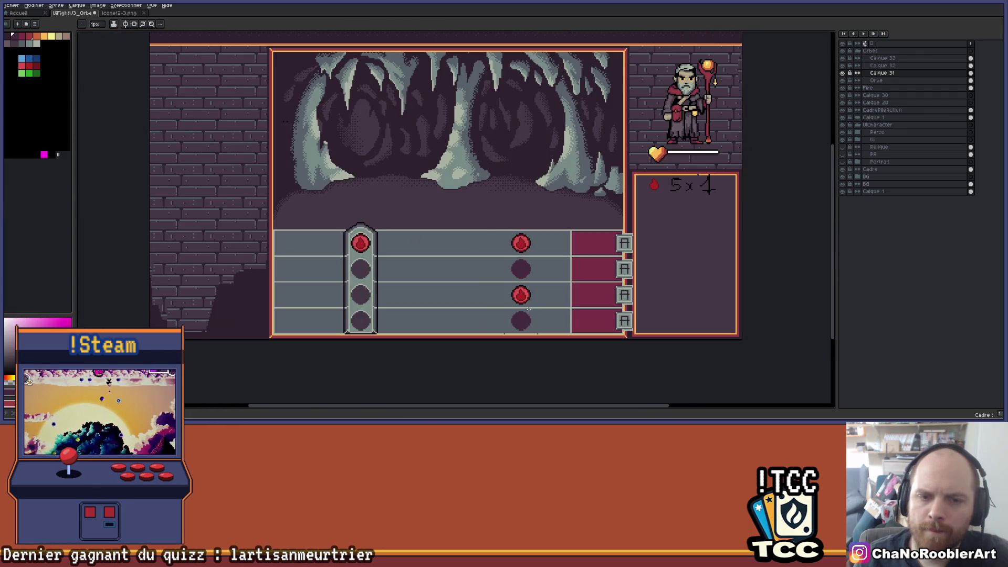
scroll(472, 279, up, 2)
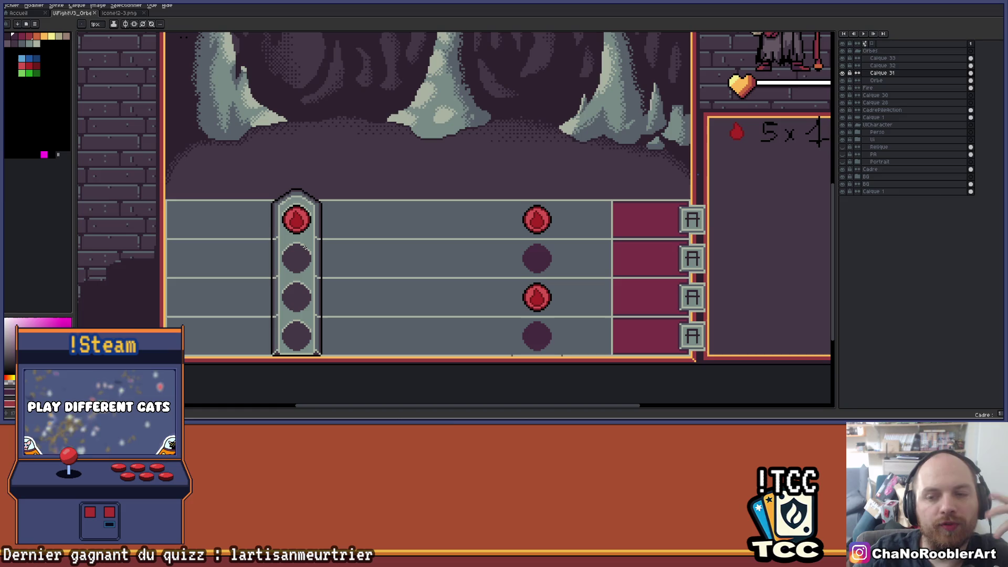
drag(442, 165, 407, 164)
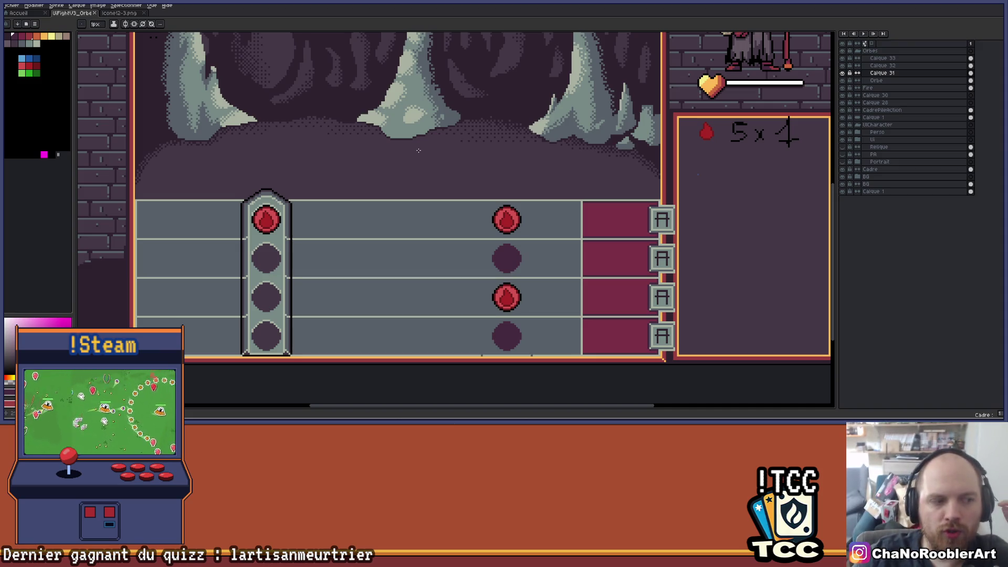
scroll(379, 255, down, 2)
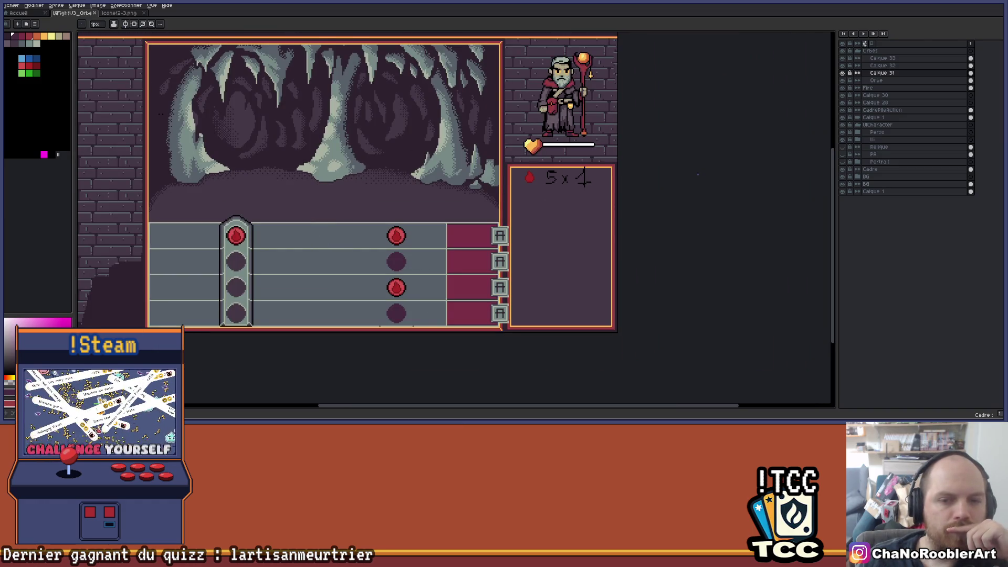
scroll(520, 291, up, 2)
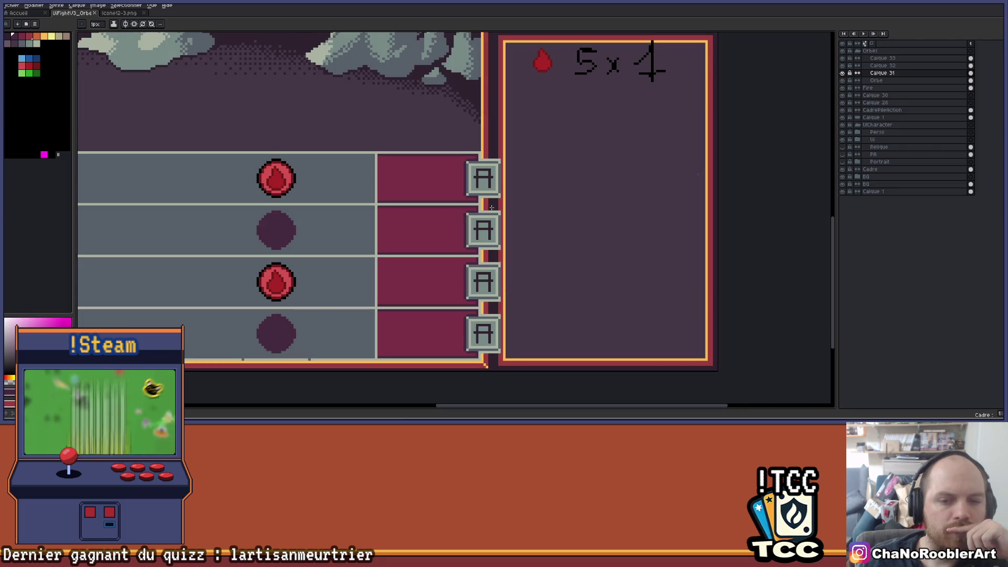
scroll(490, 175, down, 1)
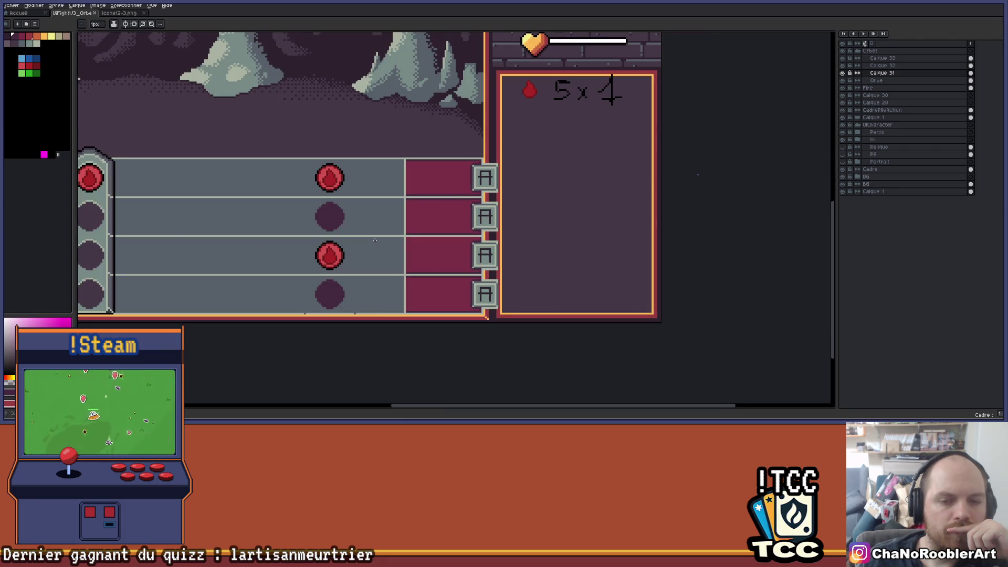
scroll(462, 246, down, 2)
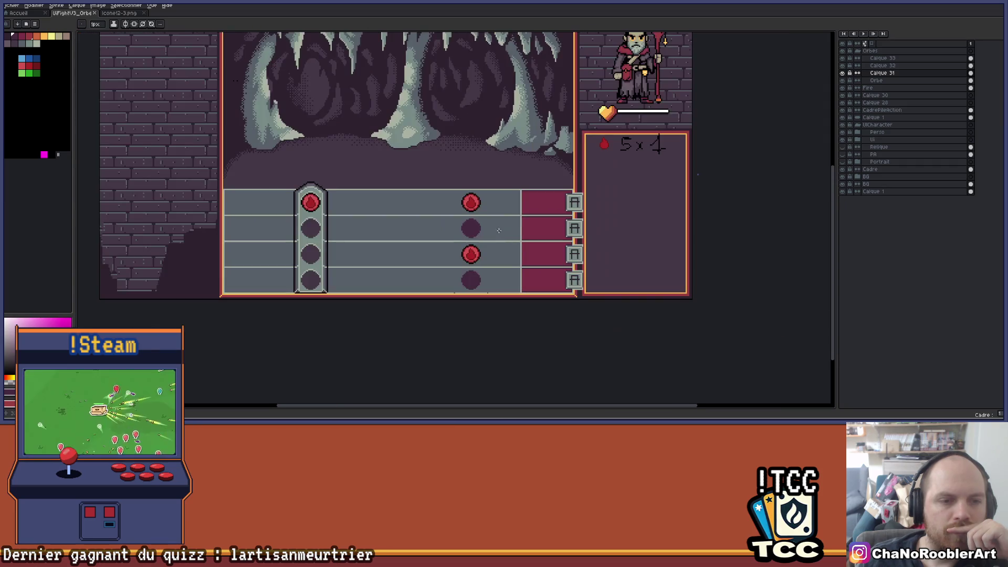
scroll(466, 227, up, 1)
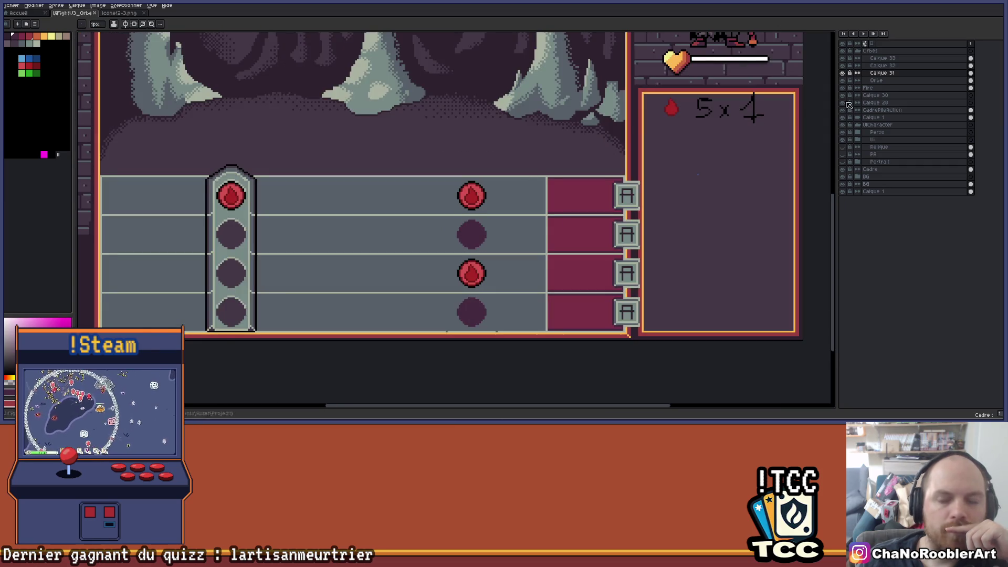
click(842, 73)
click(842, 73)
click(843, 66)
click(843, 66)
click(842, 73)
click(842, 73)
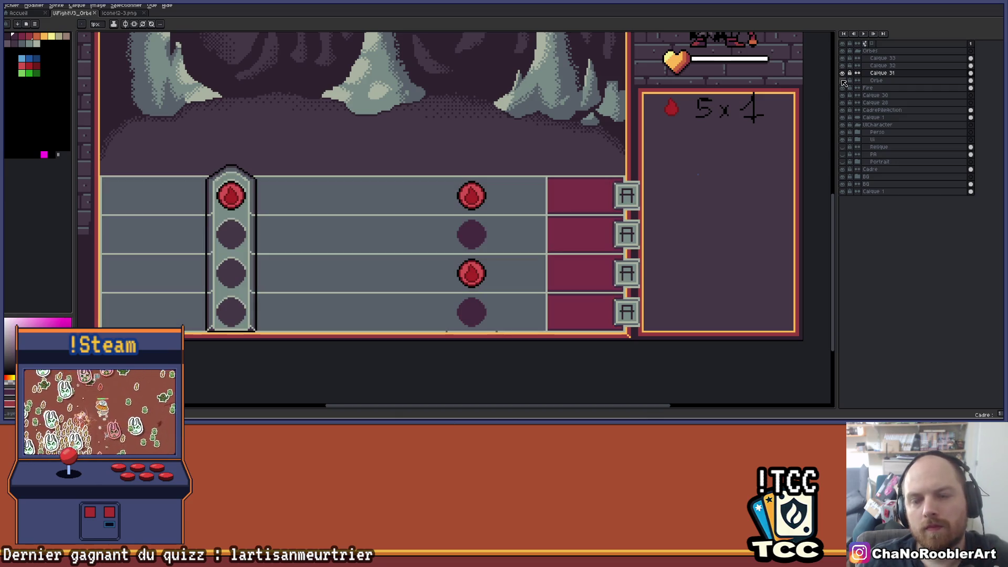
click(842, 73)
click(842, 73)
click(844, 73)
click(844, 73)
click(843, 74)
click(843, 74)
click(843, 74)
click(844, 73)
shift+click(876, 81)
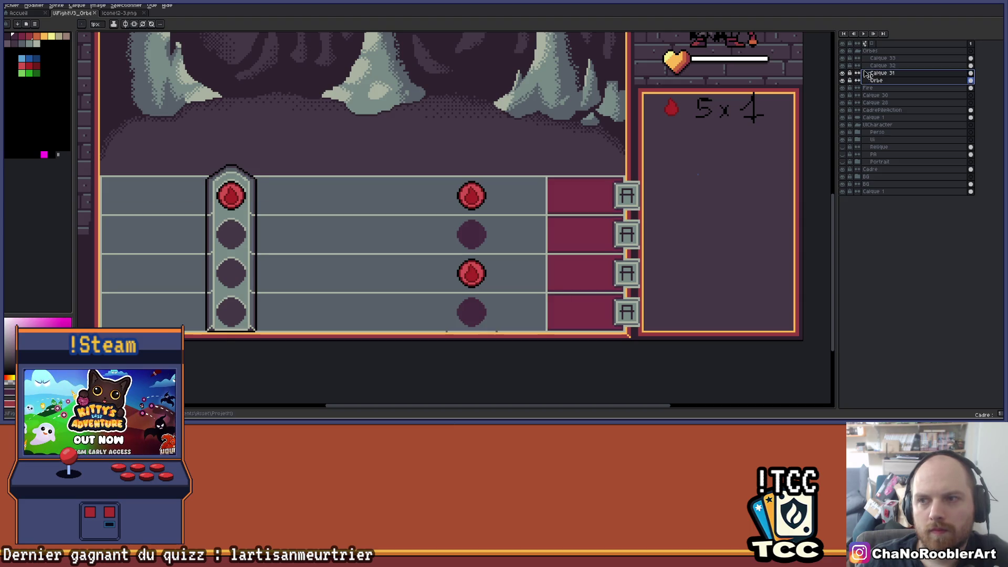
click(882, 73)
- Erase the mid-lane red and dark orbs across the four rows
key(e)
scroll(574, 163, up, 1)
scroll(443, 206, up, 1)
mouse_move(386, 229)
mouse_down()
mouse_move(424, 226)
mouse_move(385, 223)
mouse_move(484, 132)
mouse_up()
mouse_move(525, 168)
mouse_down()
mouse_move(491, 228)
mouse_move(477, 209)
mouse_move(486, 194)
mouse_move(475, 191)
mouse_move(513, 286)
mouse_move(466, 283)
mouse_up()
mouse_move(515, 333)
mouse_down()
mouse_move(484, 354)
mouse_move(475, 352)
mouse_move(495, 348)
mouse_move(462, 325)
mouse_up()
key(v)
key(e)
- Look over the cleared lanes, then hide the layer holding the A key hints
scroll(479, 263, up, 1)
key(b)
drag(479, 284, 439, 239)
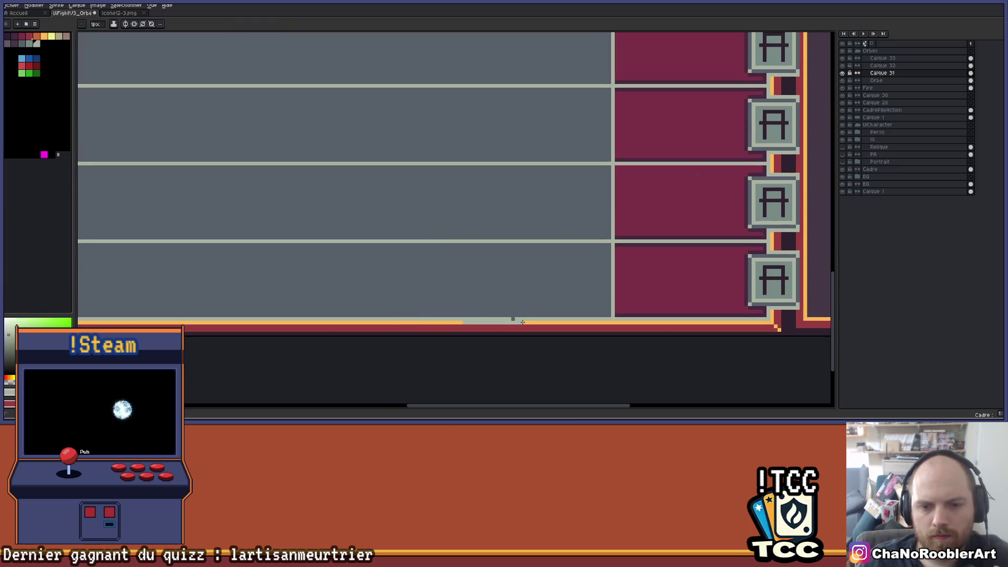
scroll(520, 303, down, 2)
key(v)
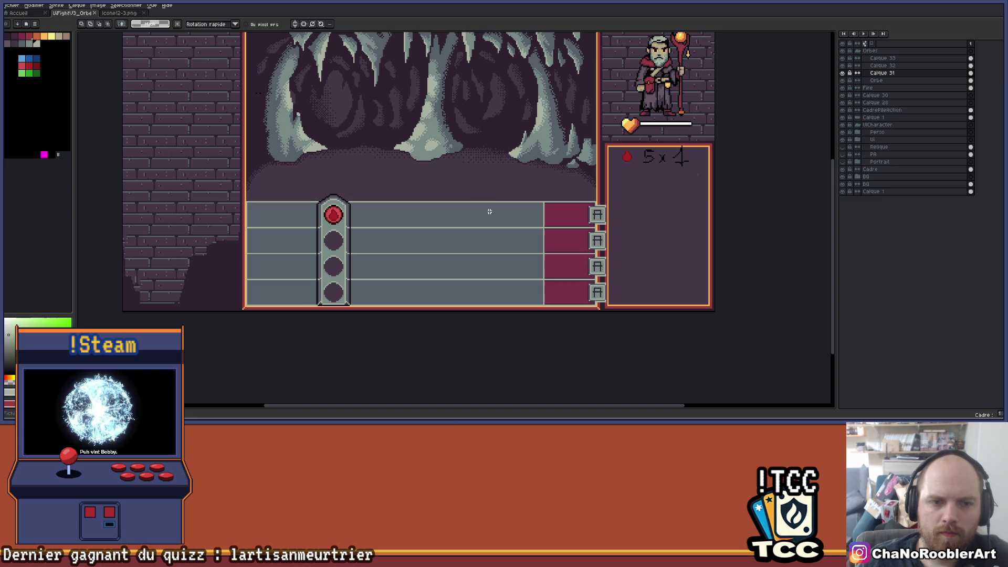
scroll(443, 196, right, 2)
scroll(519, 218, up, 4)
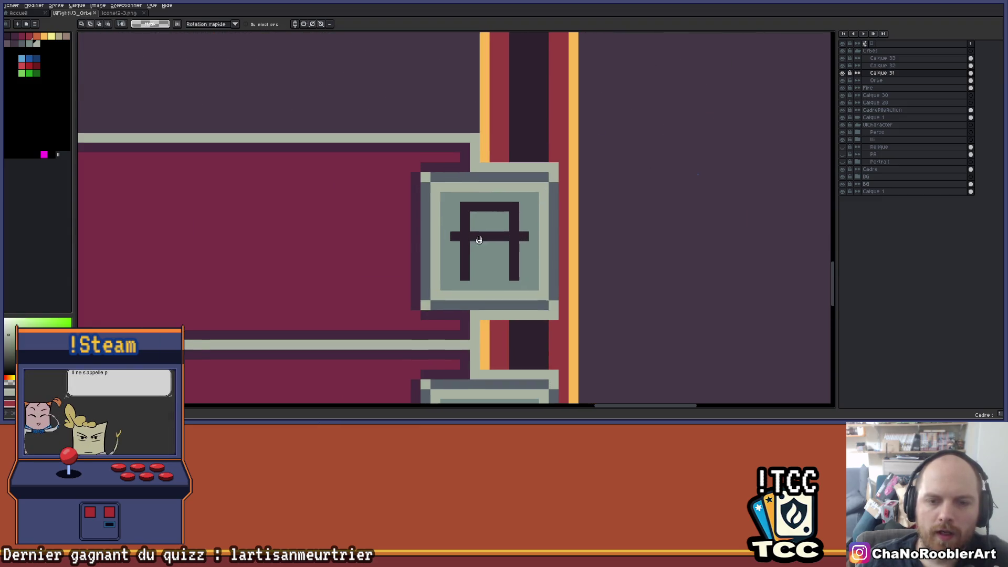
scroll(436, 260, up, 2)
scroll(437, 259, down, 1)
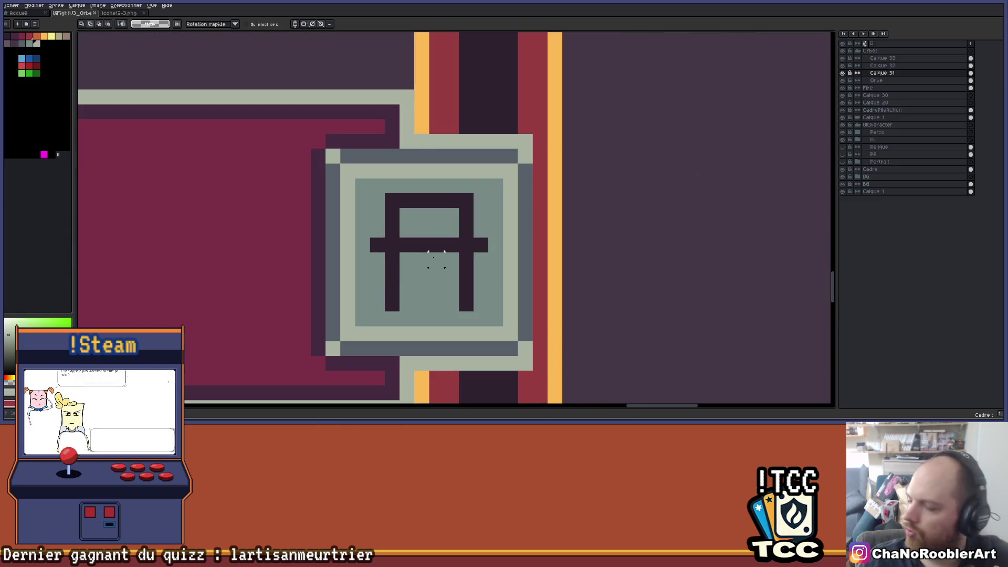
scroll(437, 260, down, 4)
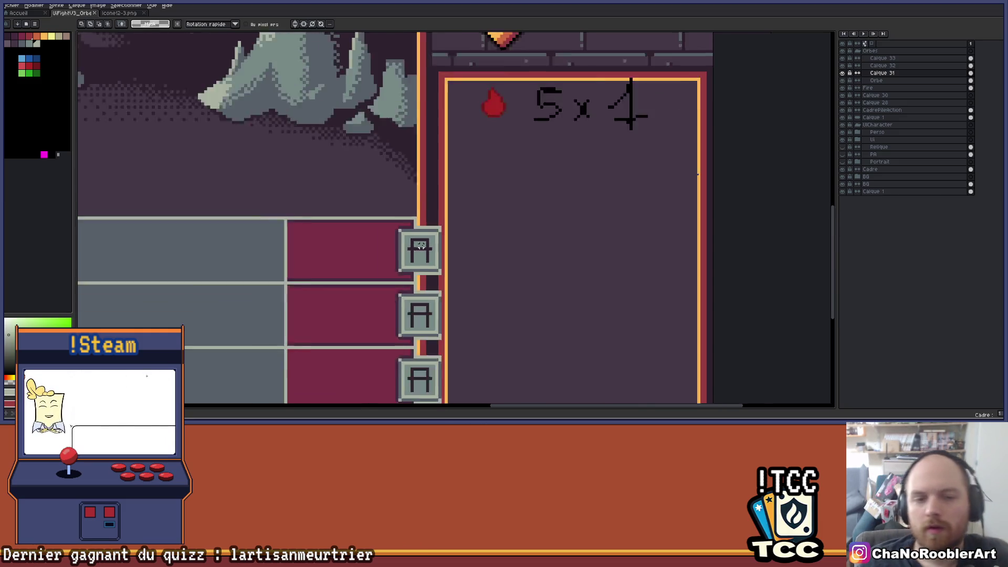
scroll(367, 205, down, 2)
scroll(427, 229, up, 1)
scroll(378, 279, down, 2)
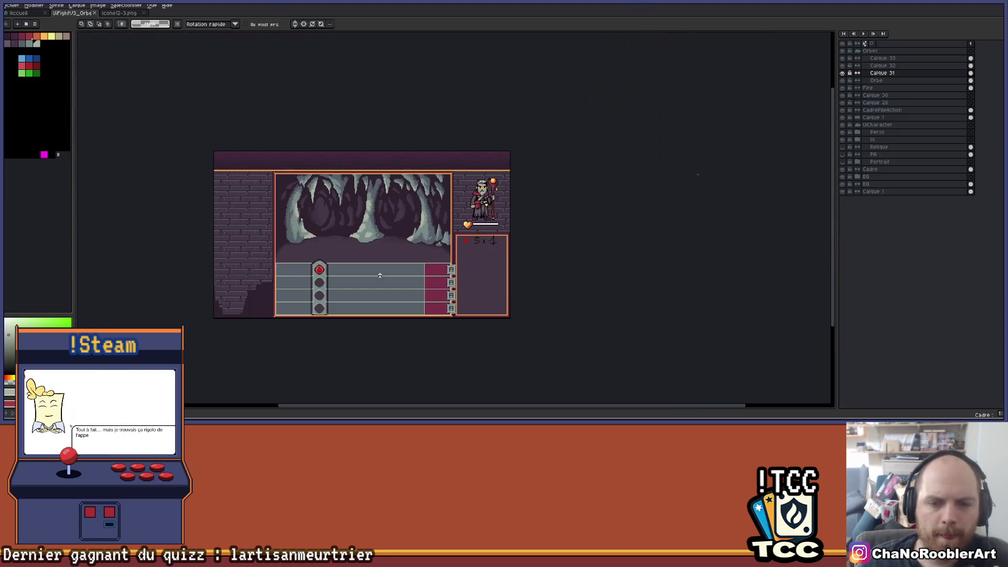
scroll(389, 266, up, 3)
scroll(389, 267, down, 3)
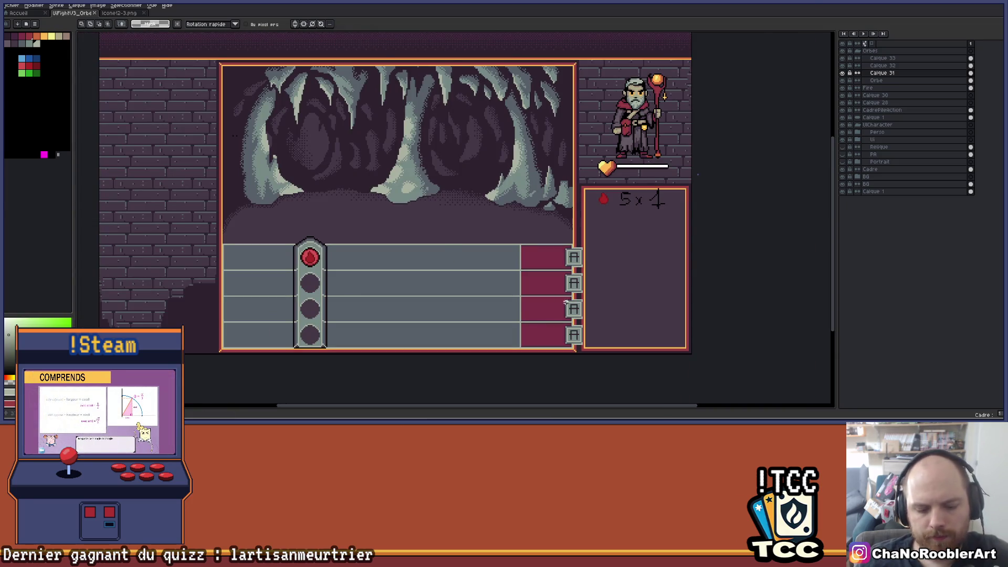
scroll(565, 300, up, 5)
key(b)
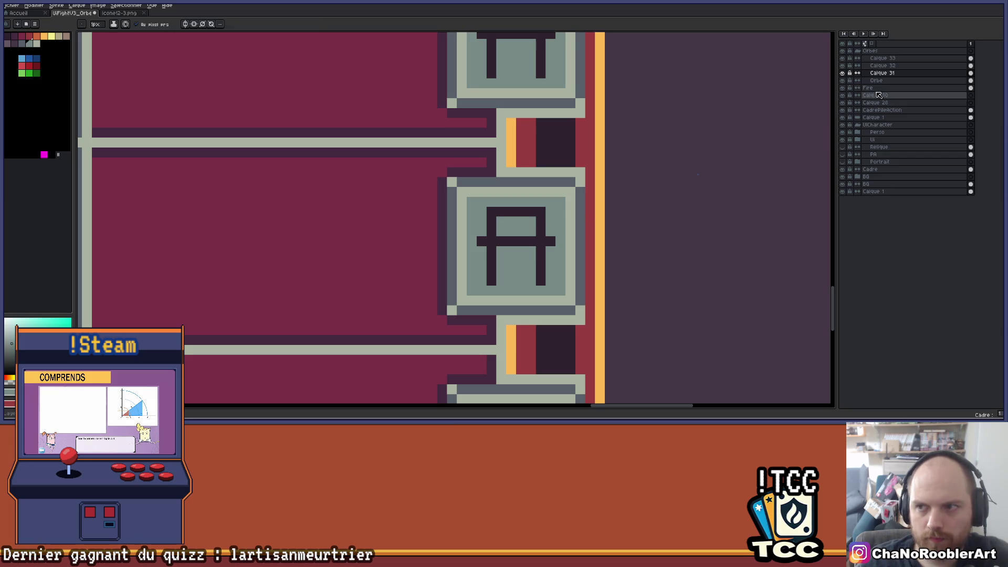
click(842, 58)
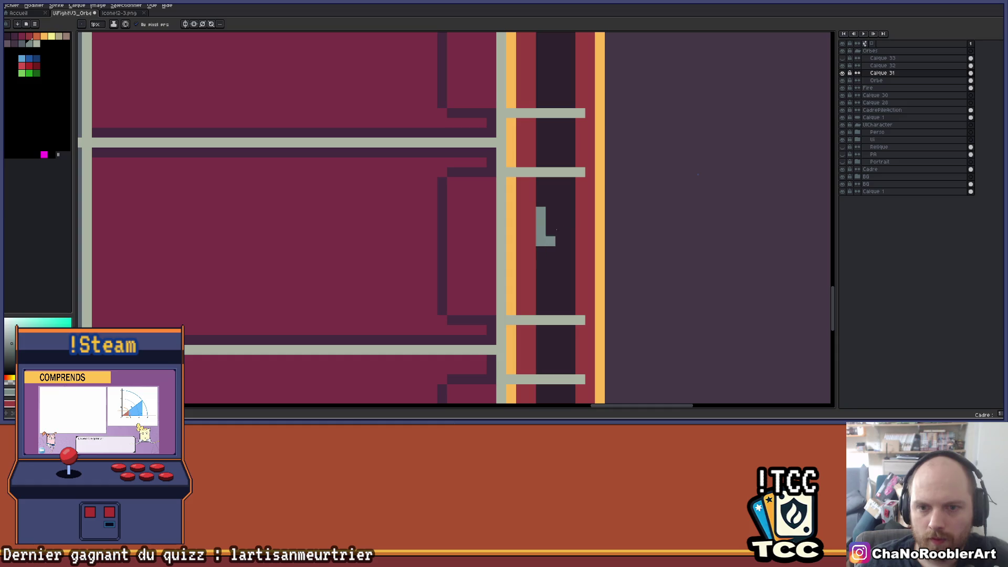
- Show the key-hint layer again, erase the second A and draw a Z in its place
click(843, 58)
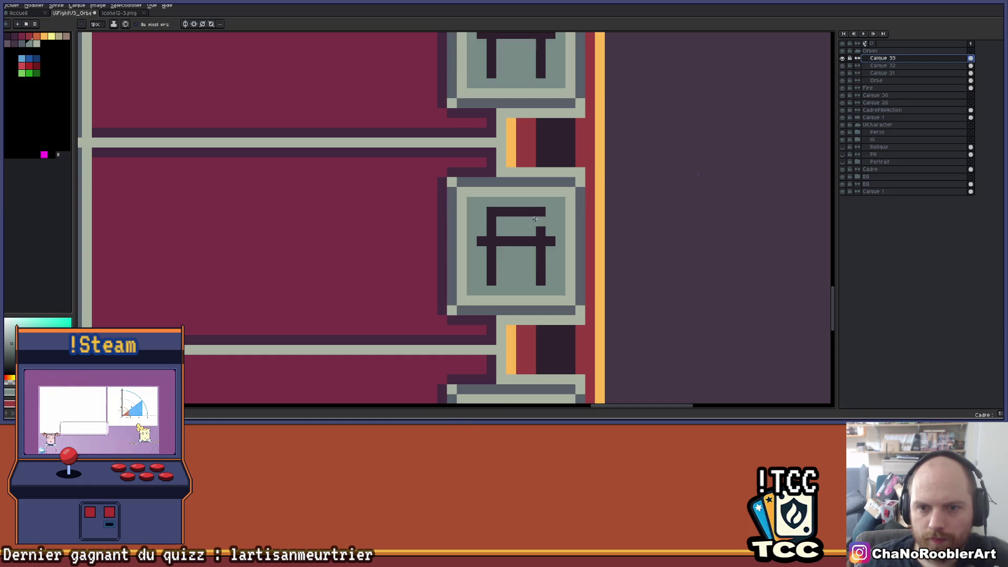
drag(540, 211, 540, 287)
mouse_move(519, 245)
mouse_down()
mouse_move(482, 241)
mouse_move(491, 287)
mouse_move(519, 214)
mouse_up()
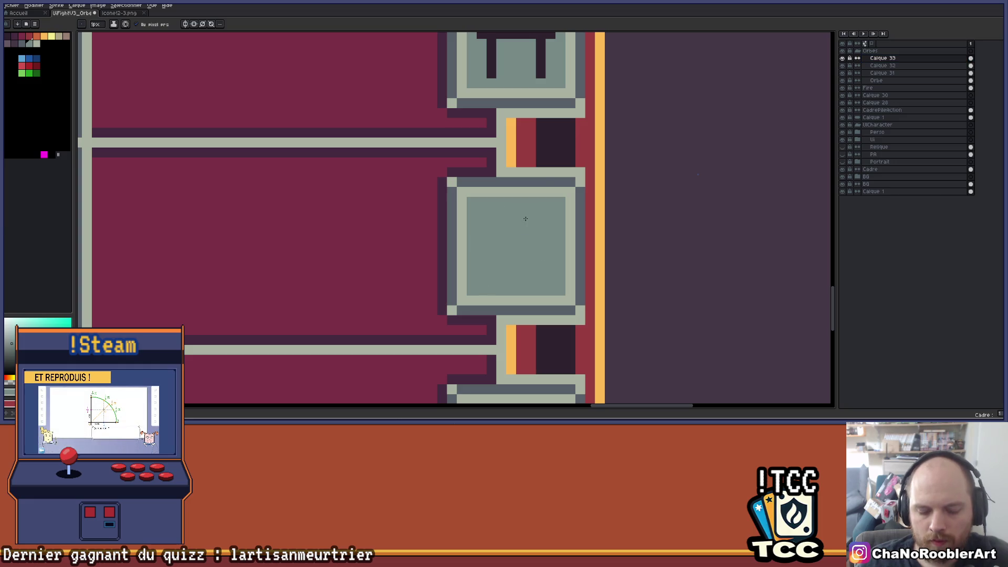
alt+click(492, 73)
click(482, 231)
mouse_move(482, 211)
mouse_down()
mouse_move(544, 209)
mouse_move(486, 279)
mouse_move(552, 281)
mouse_up()
scroll(554, 258, down, 3)
scroll(533, 283, up, 3)
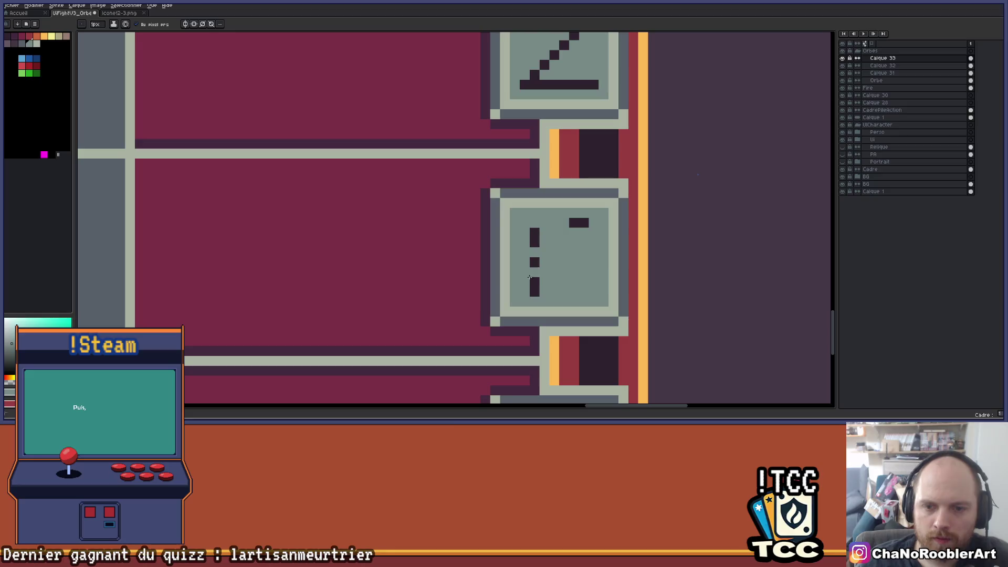
key(ctrl+z)
scroll(563, 224, down, 3)
scroll(555, 146, up, 3)
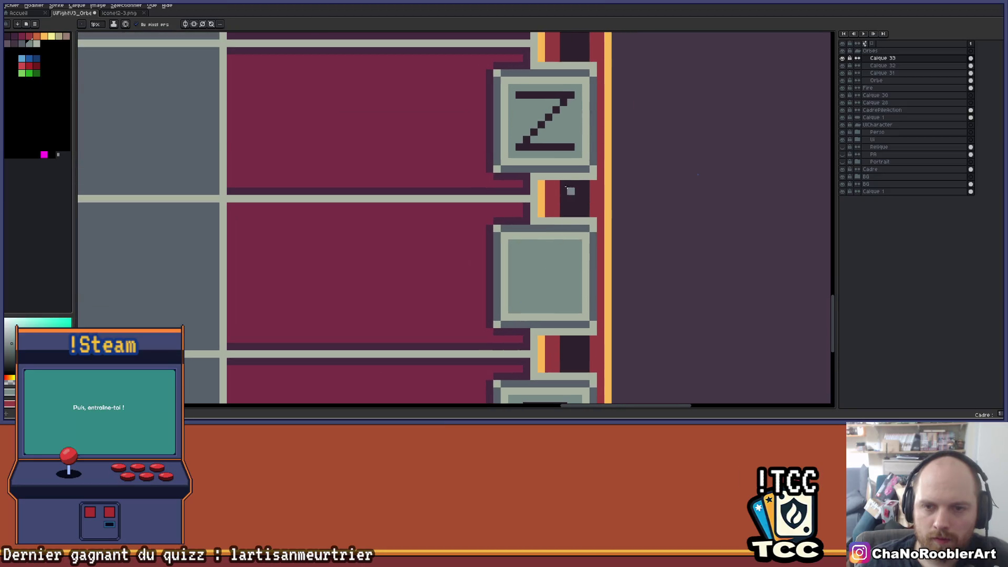
- Draw an E as the third key hint, with top, middle and bottom bars
mouse_move(527, 252)
mouse_down()
mouse_move(580, 251)
mouse_move(526, 284)
mouse_move(571, 288)
mouse_move(535, 292)
mouse_move(560, 289)
mouse_move(526, 313)
mouse_up()
click(528, 315)
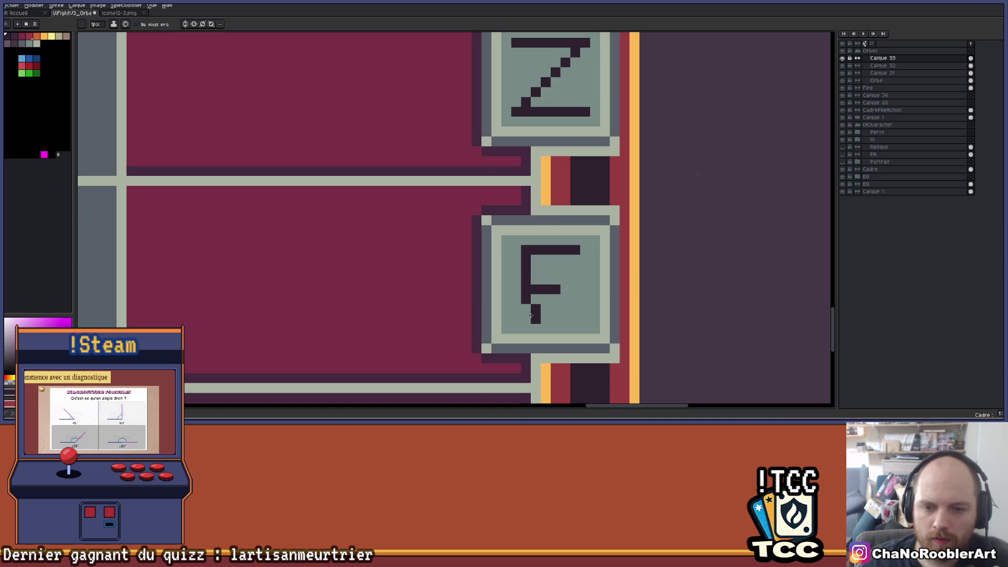
drag(528, 318, 579, 318)
click(561, 288)
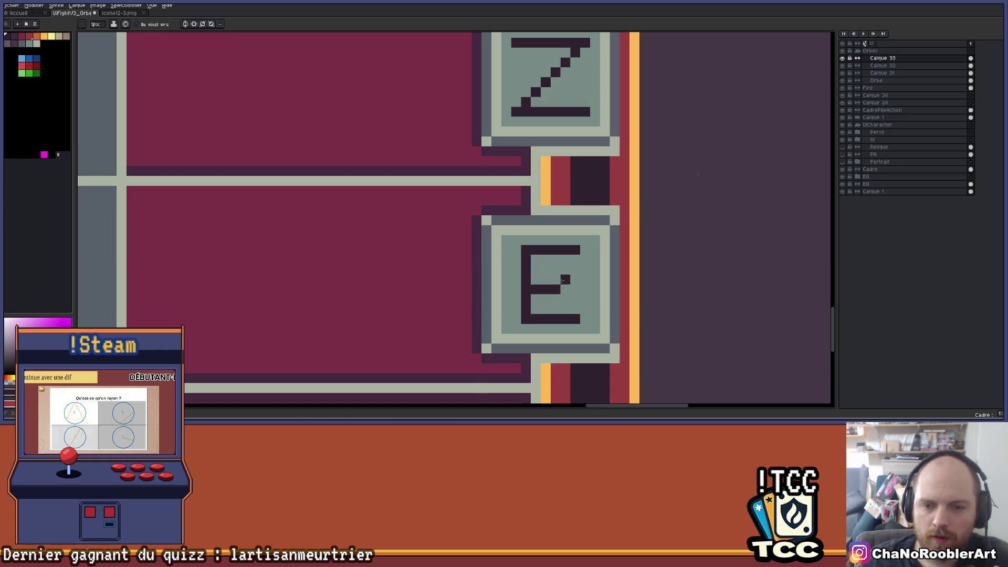
scroll(561, 288, down, 4)
drag(517, 245, 478, 210)
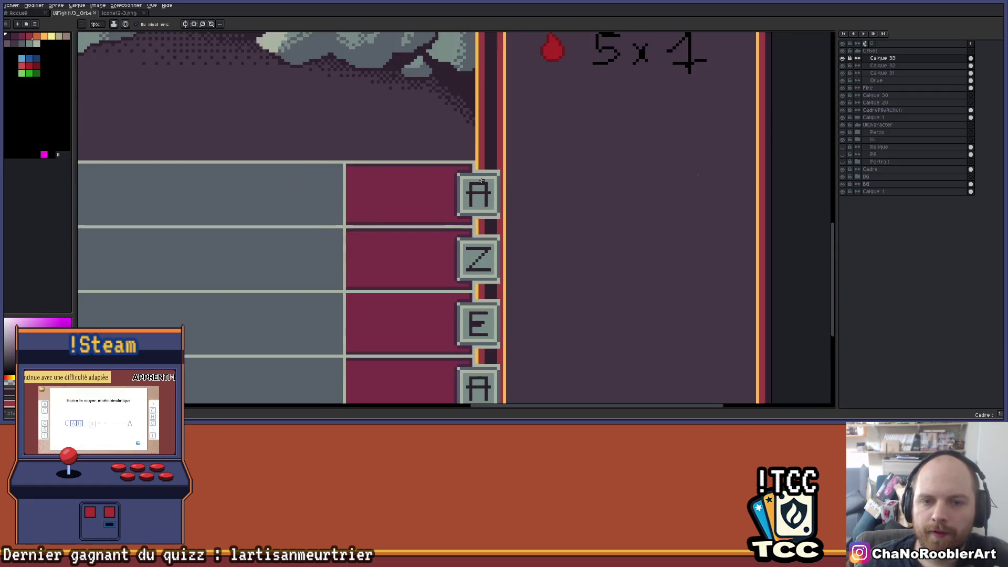
scroll(462, 205, up, 5)
scroll(428, 206, down, 3)
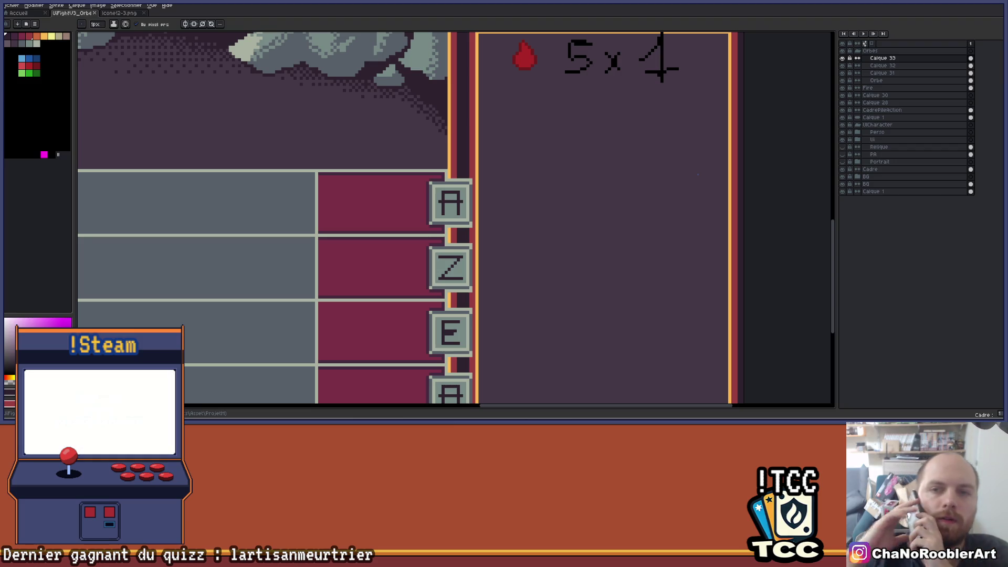
scroll(484, 272, down, 5)
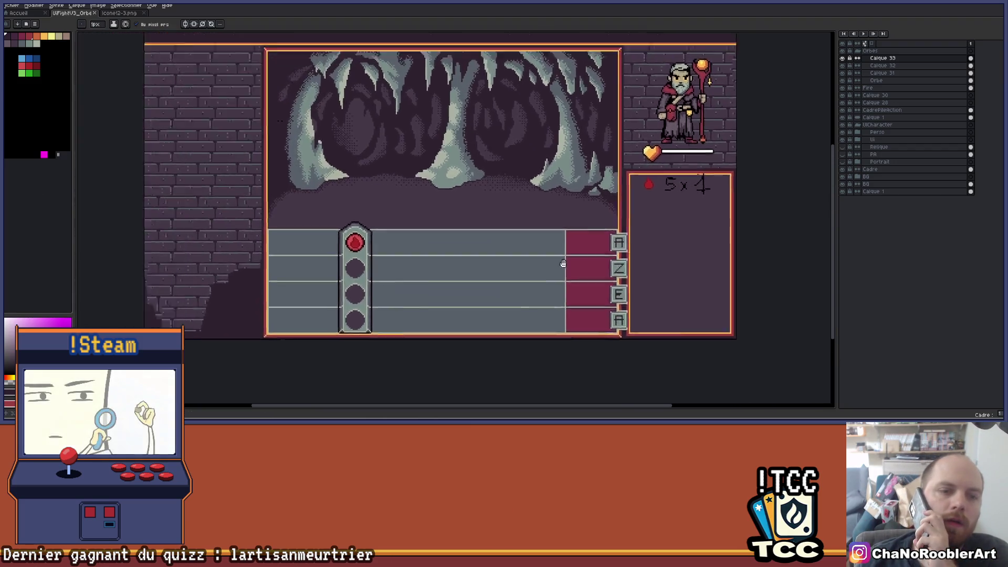
scroll(483, 272, up, 1)
scroll(469, 247, down, 1)
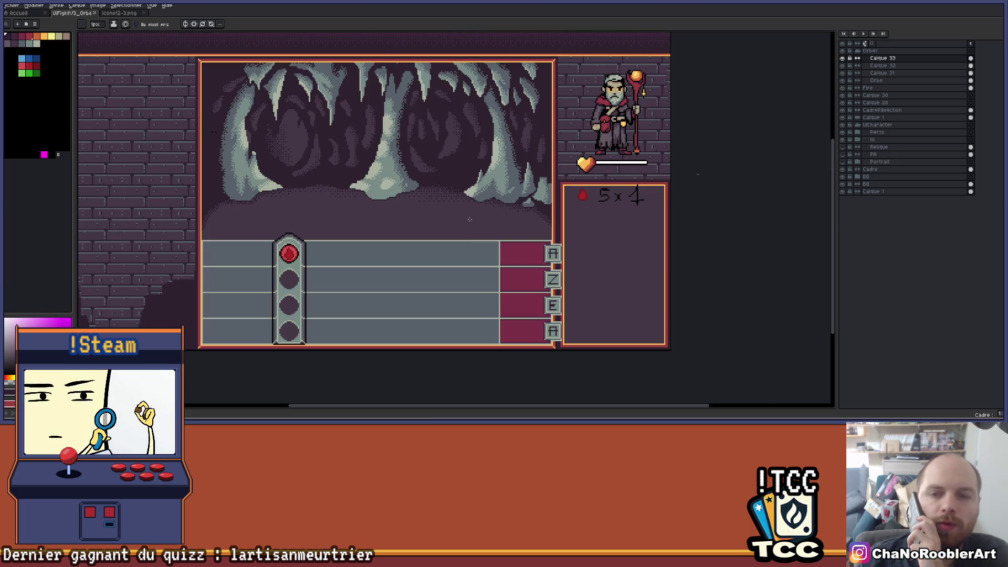
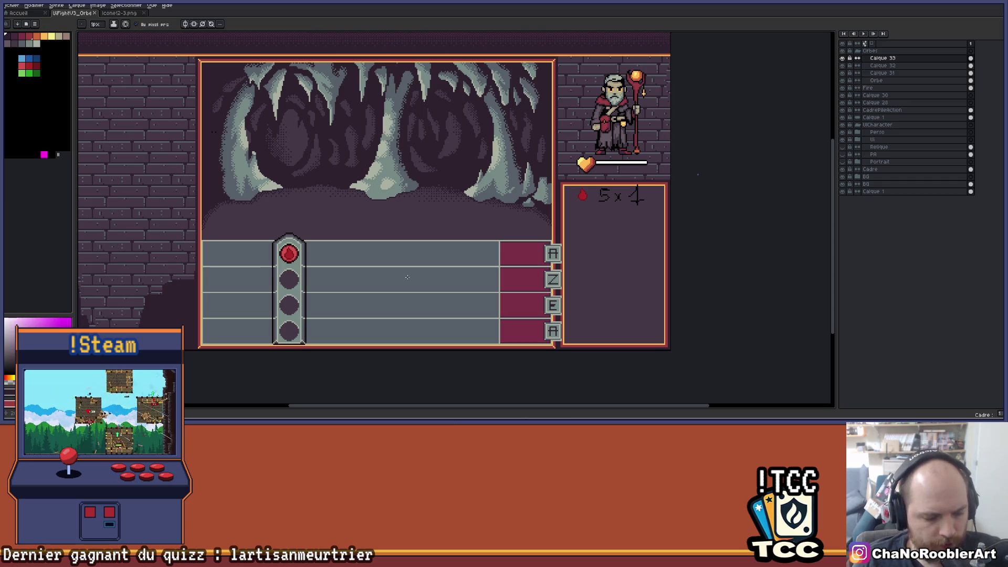
- Zoom and pan the view onto the orb pillar and the note-lane track
scroll(420, 276, up, 1)
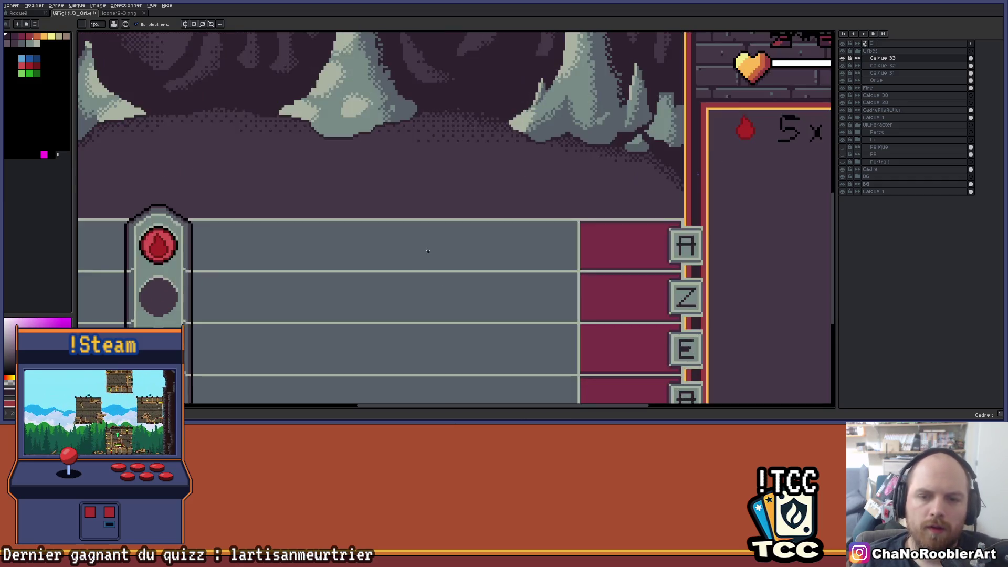
scroll(476, 228, down, 1)
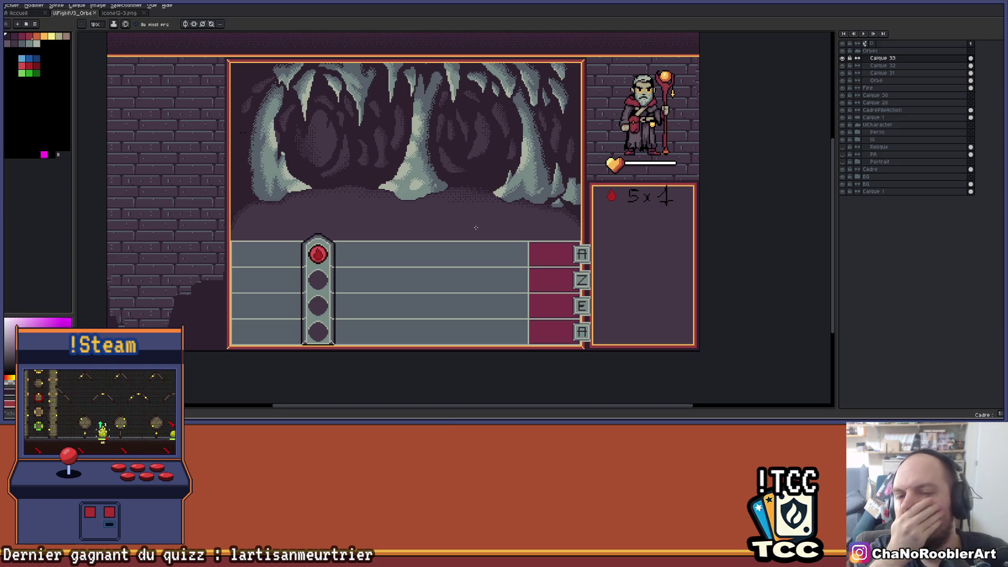
scroll(478, 228, up, 1)
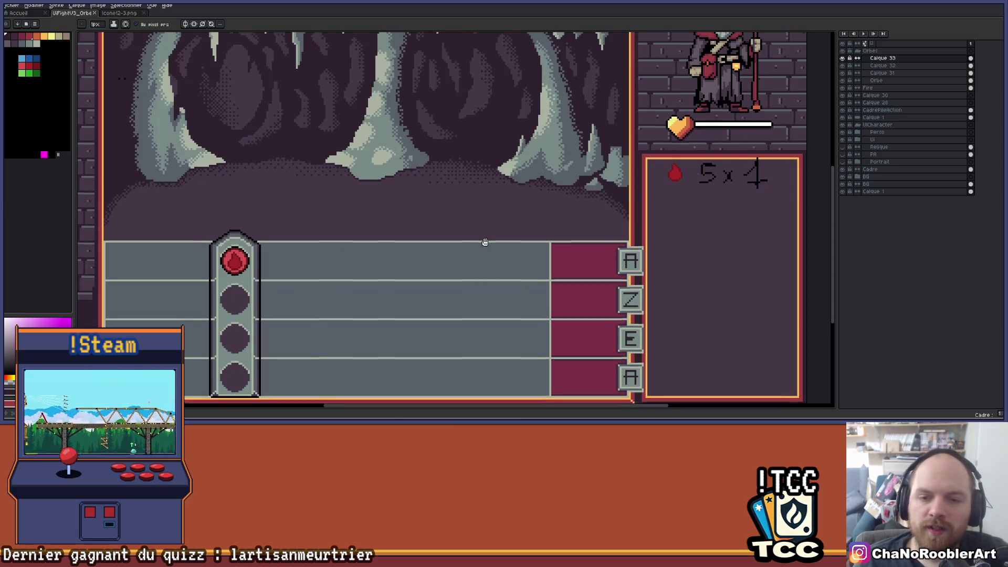
scroll(475, 247, down, 1)
scroll(467, 255, up, 1)
scroll(446, 266, down, 3)
scroll(396, 259, up, 3)
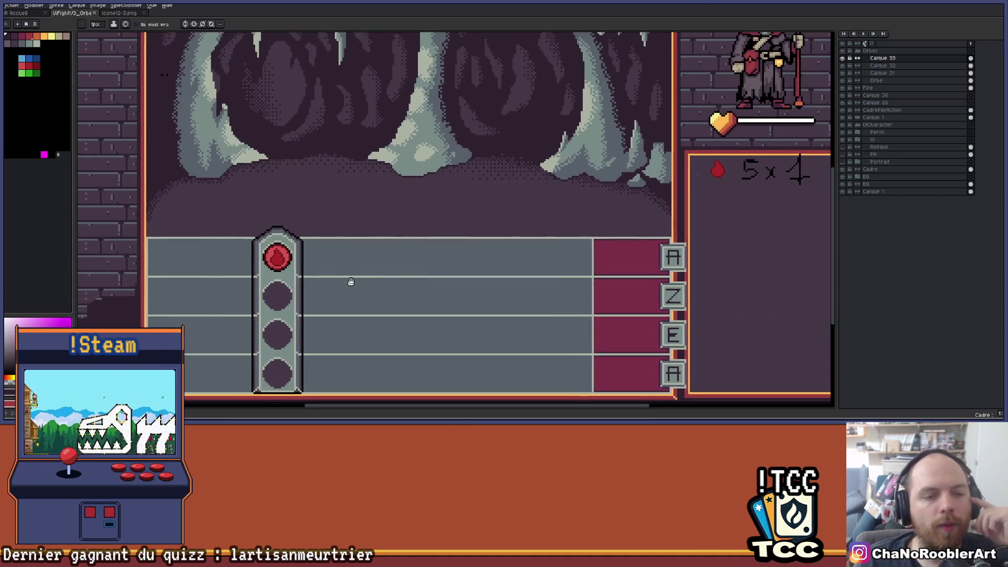
scroll(326, 290, down, 3)
scroll(317, 293, up, 2)
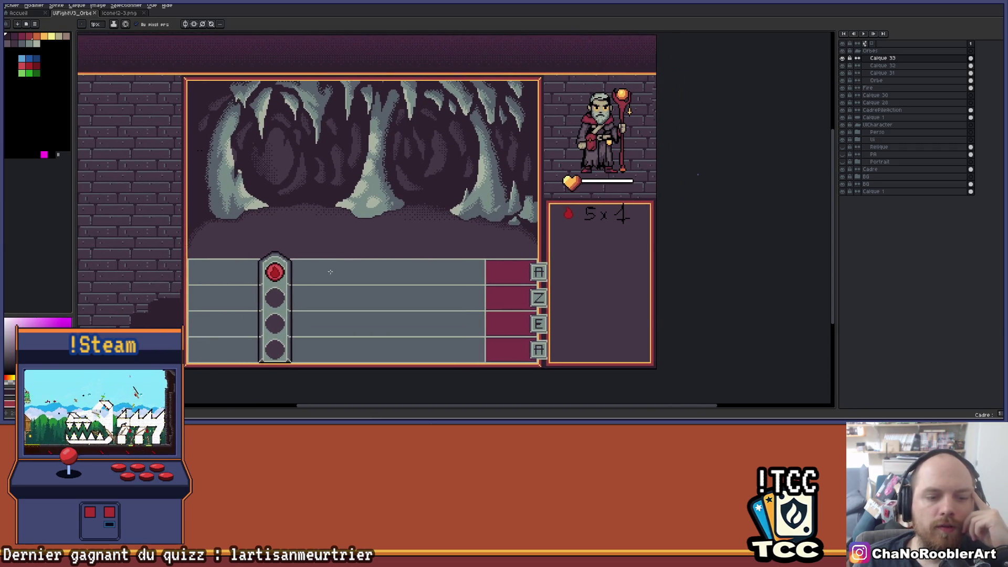
scroll(330, 279, up, 1)
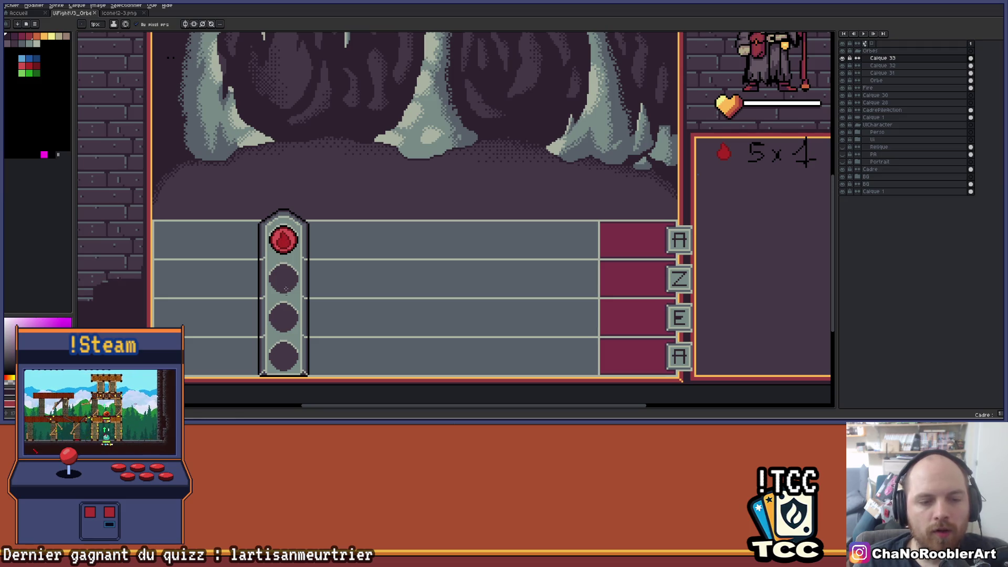
scroll(334, 257, down, 1)
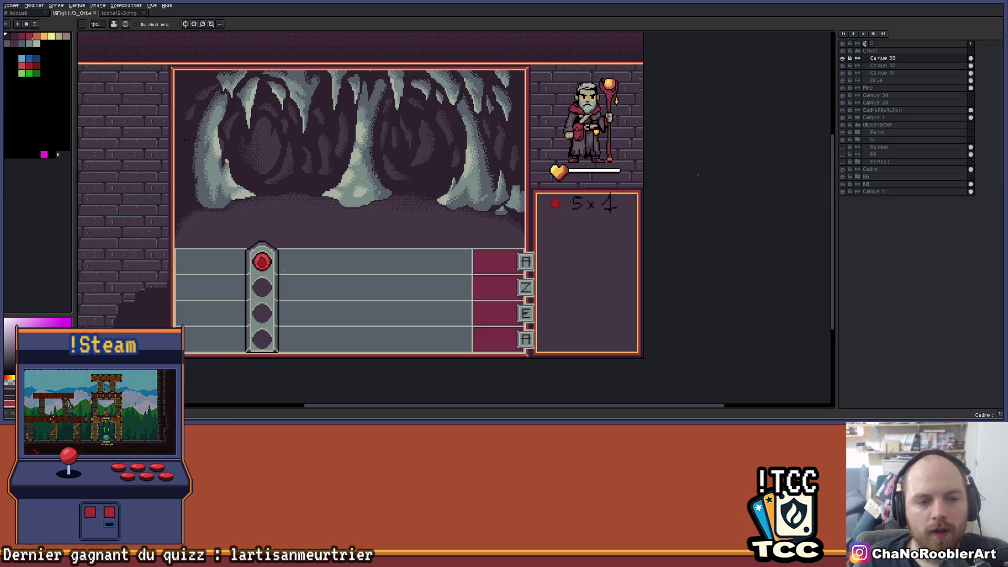
scroll(315, 250, up, 1)
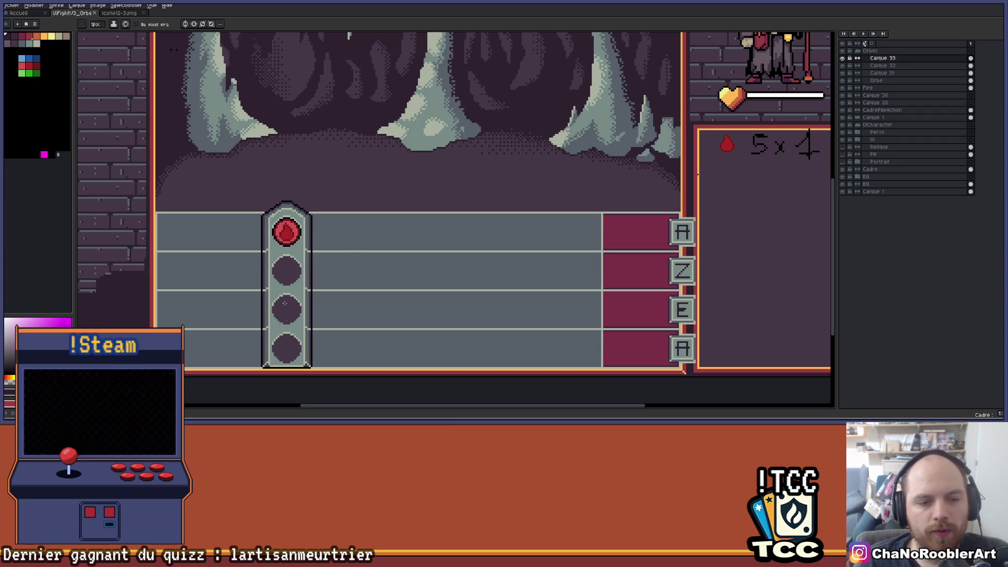
drag(346, 255, 331, 257)
scroll(311, 246, down, 1)
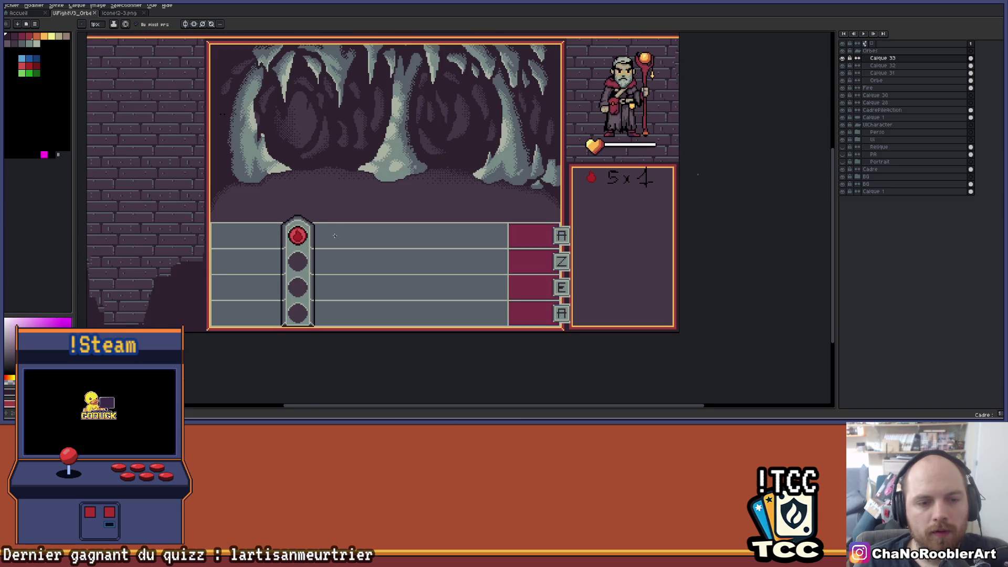
scroll(335, 232, up, 1)
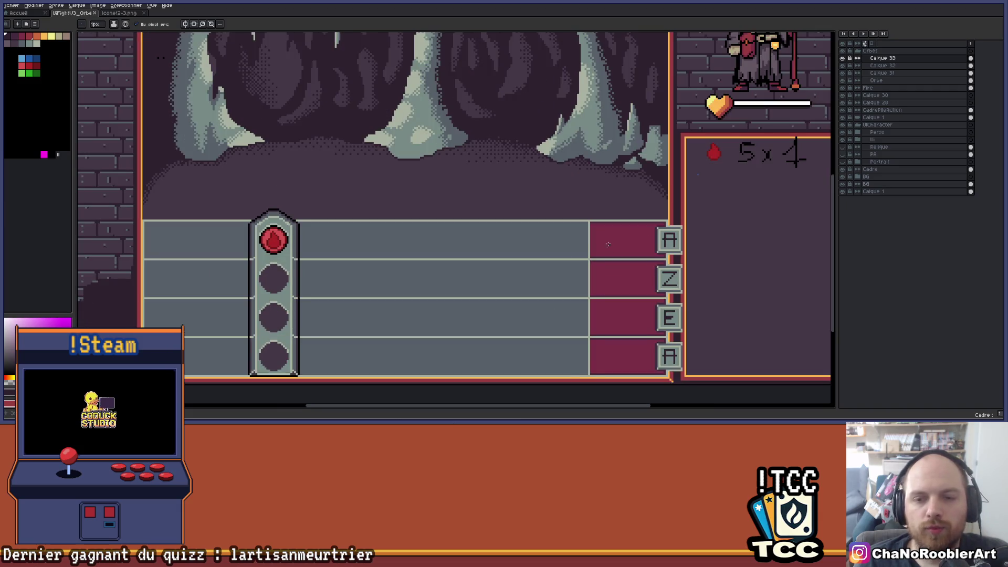
drag(592, 285, 554, 297)
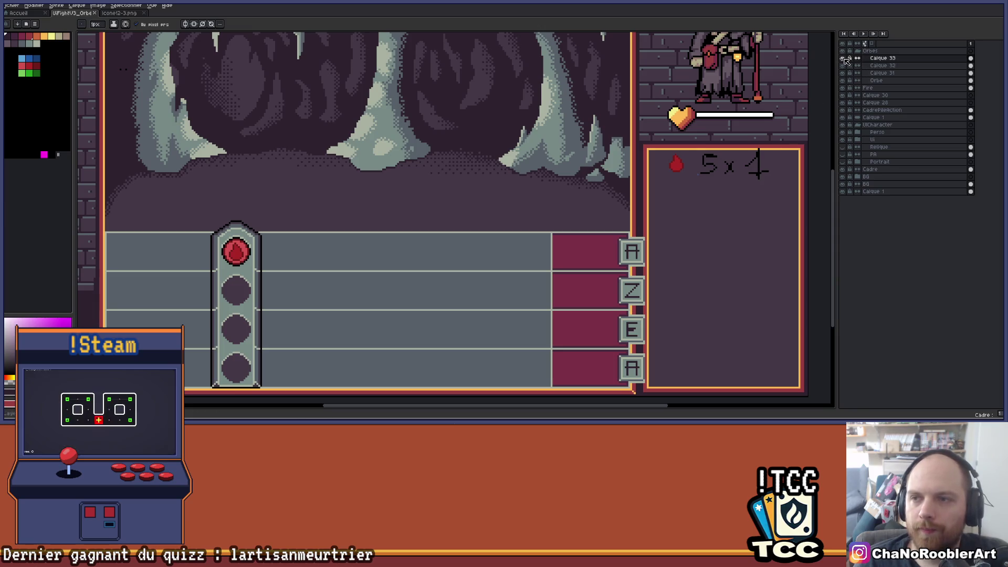
- On layer Calque 32, move the orb pillar from the lanes' left side to beside the key buttons
click(882, 65)
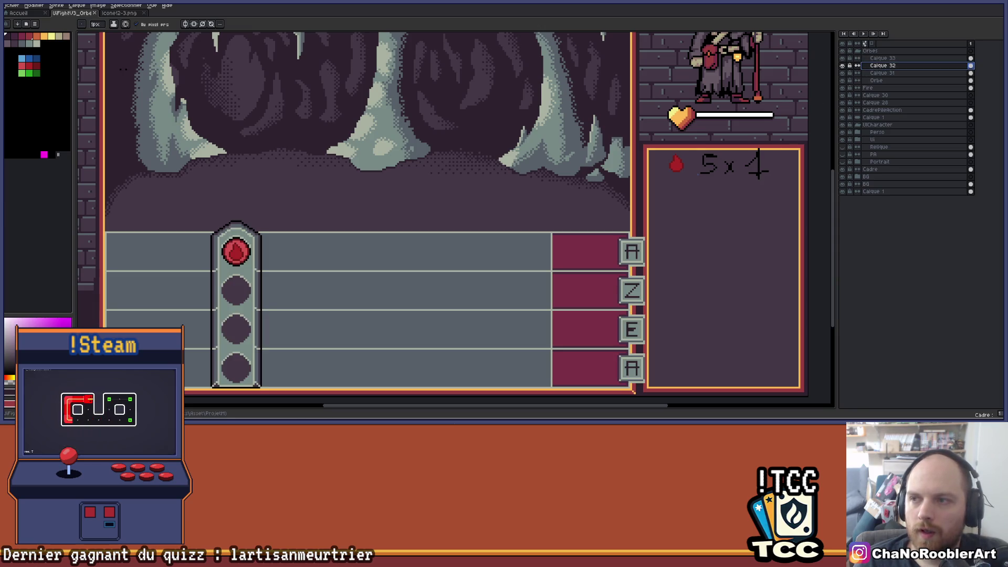
key(v)
mouse_move(254, 315)
mouse_down()
mouse_move(599, 317)
mouse_move(530, 317)
mouse_up()
key(b)
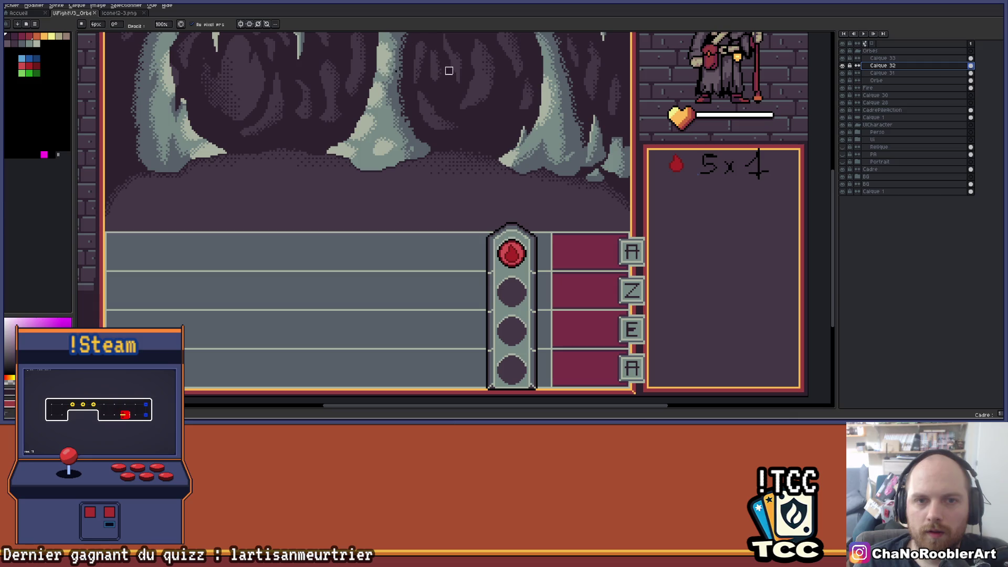
mouse_move(410, 134)
mouse_down()
mouse_move(408, 122)
mouse_move(432, 103)
mouse_up()
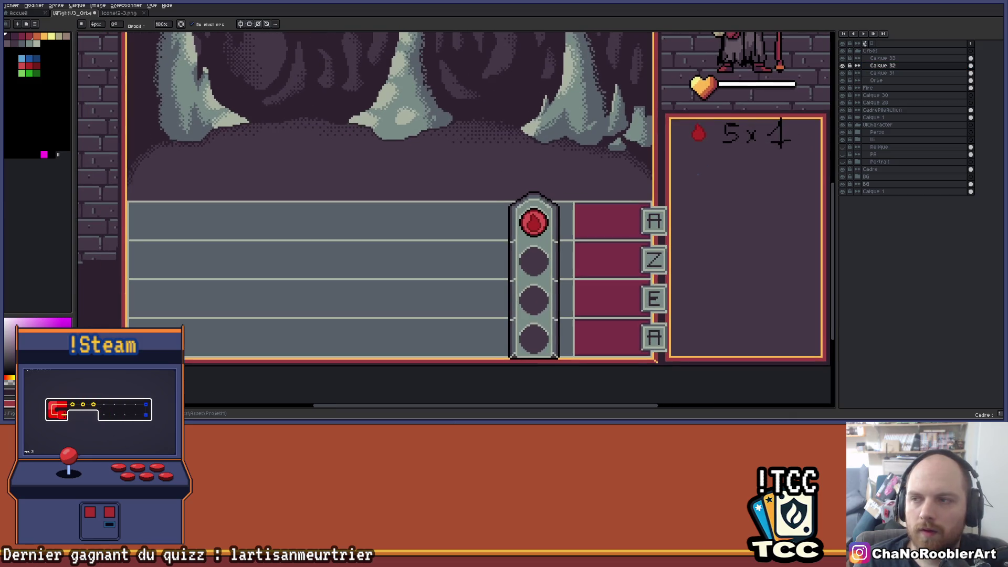
key(v)
mouse_move(562, 282)
mouse_down()
mouse_move(568, 265)
mouse_move(537, 282)
mouse_move(635, 280)
mouse_up()
scroll(495, 254, down, 1)
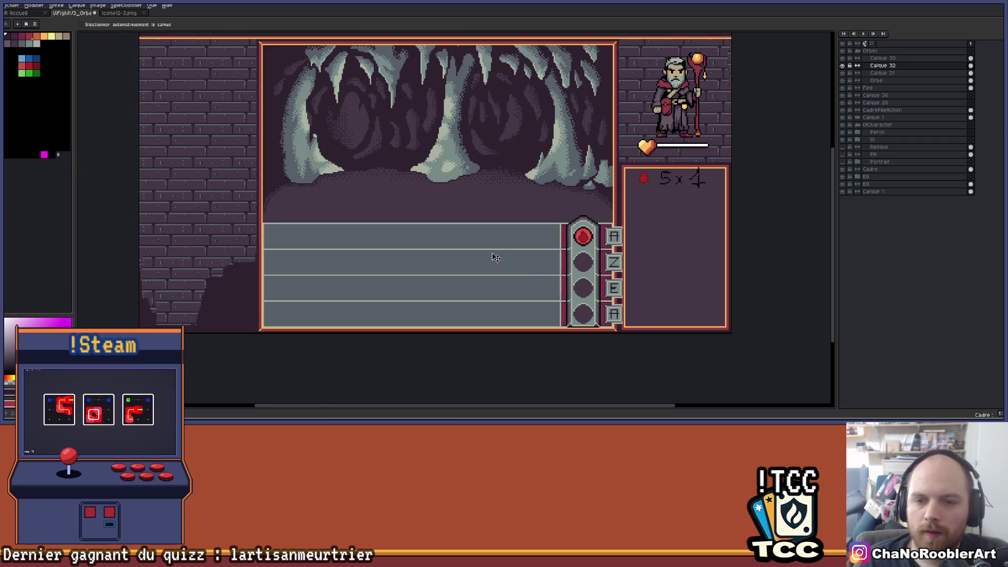
scroll(545, 275, up, 1)
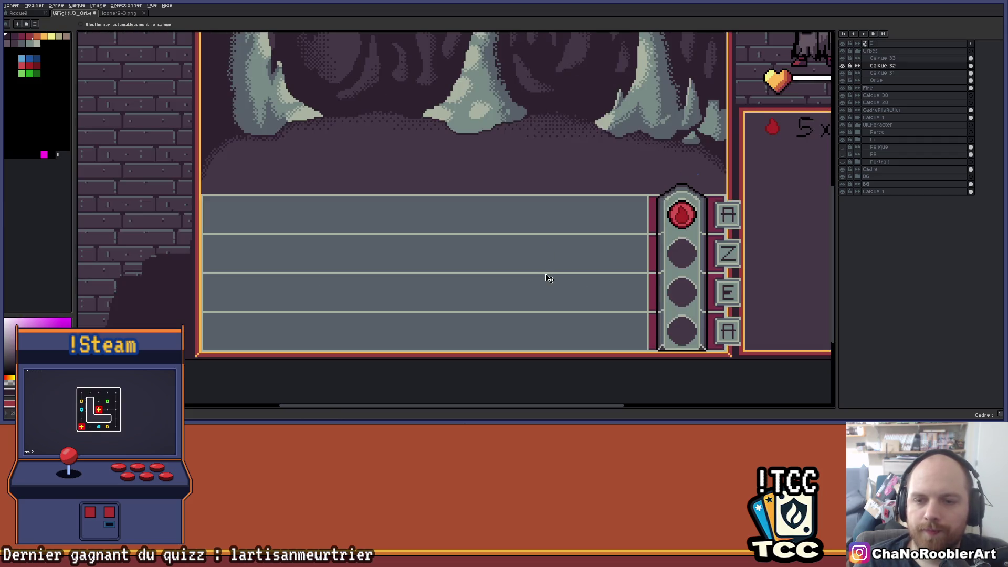
- Copy the orb pillar and place the pasted copy partway along the lanes
key(ctrl+c)
key(ctrl+v)
mouse_move(685, 286)
mouse_down()
mouse_move(409, 286)
mouse_move(482, 287)
mouse_up()
- Nudge the pasted orb pillar slightly to the right
scroll(588, 273, right, 1)
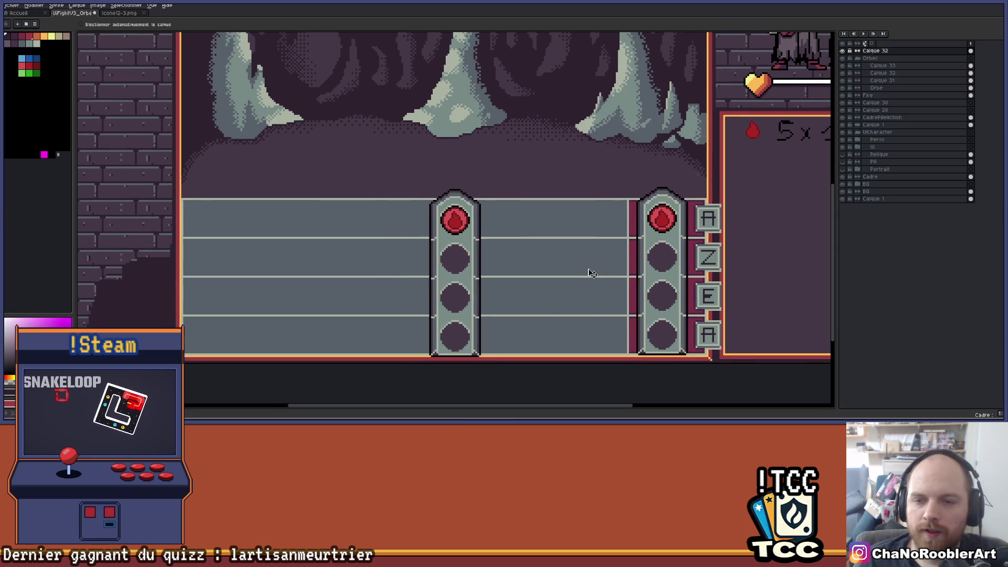
scroll(655, 238, right, 2)
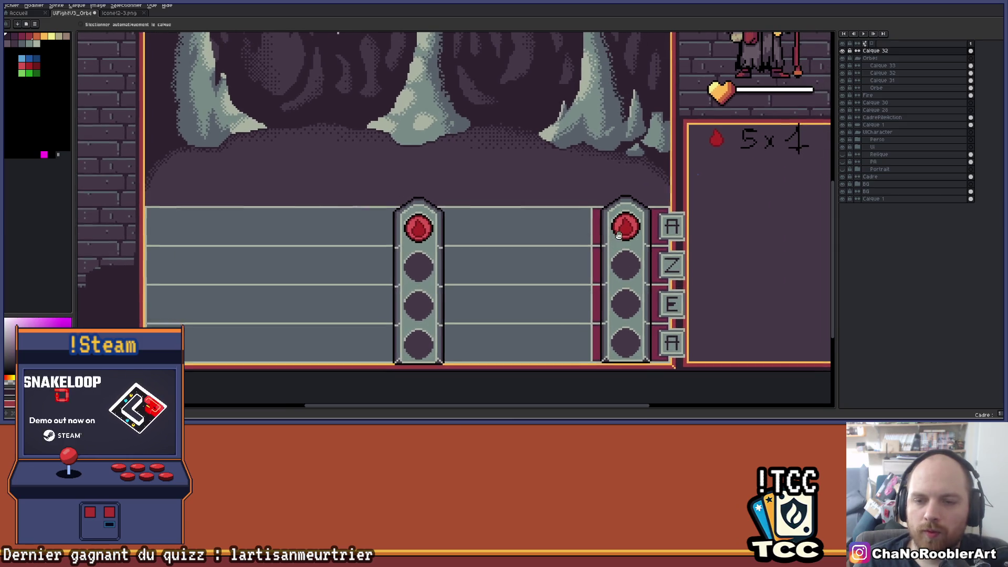
scroll(540, 234, down, 1)
drag(424, 276, 490, 268)
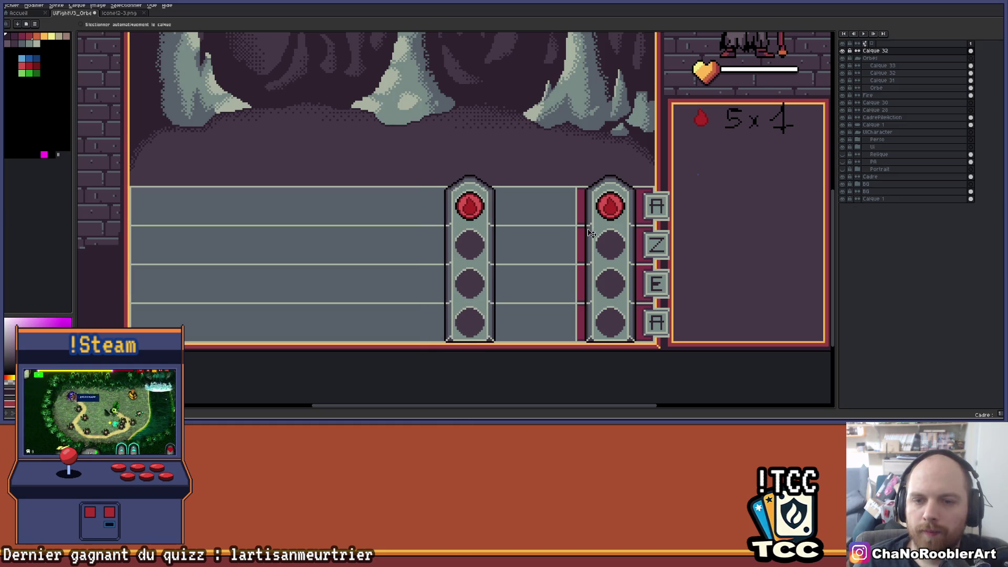
- Toggle visibility of Calque 33 and the right pillar's layer to identify which pillar each holds
click(880, 66)
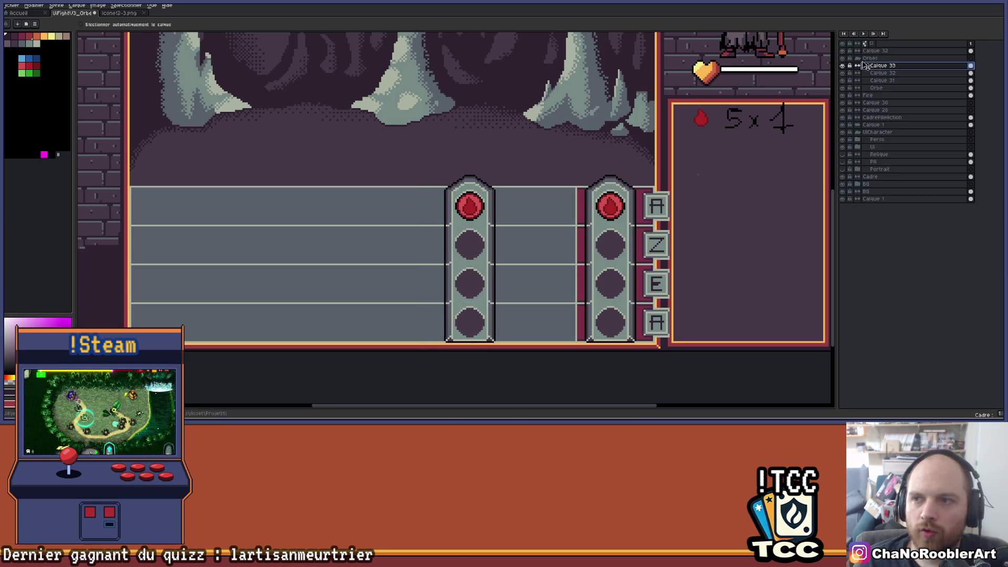
click(843, 65)
click(843, 65)
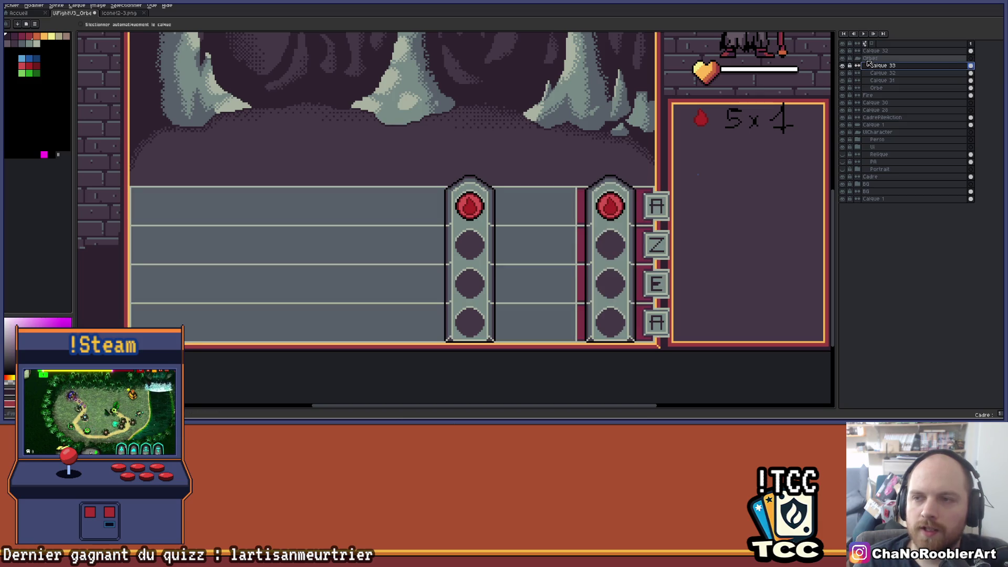
click(843, 73)
click(842, 73)
click(911, 74)
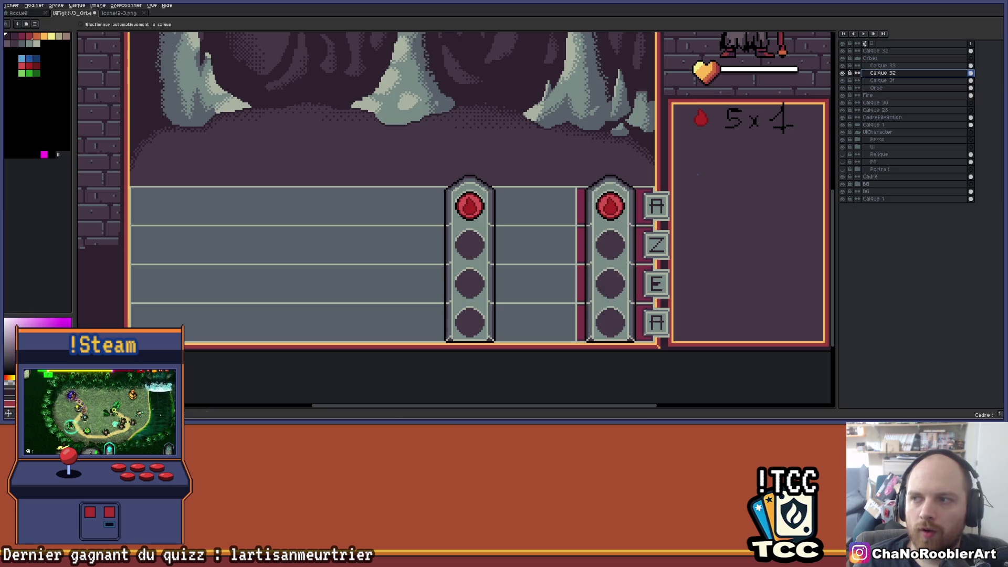
- Shift the right orb pillar left along the lanes, undoing an accidental downward move
drag(629, 234, 633, 401)
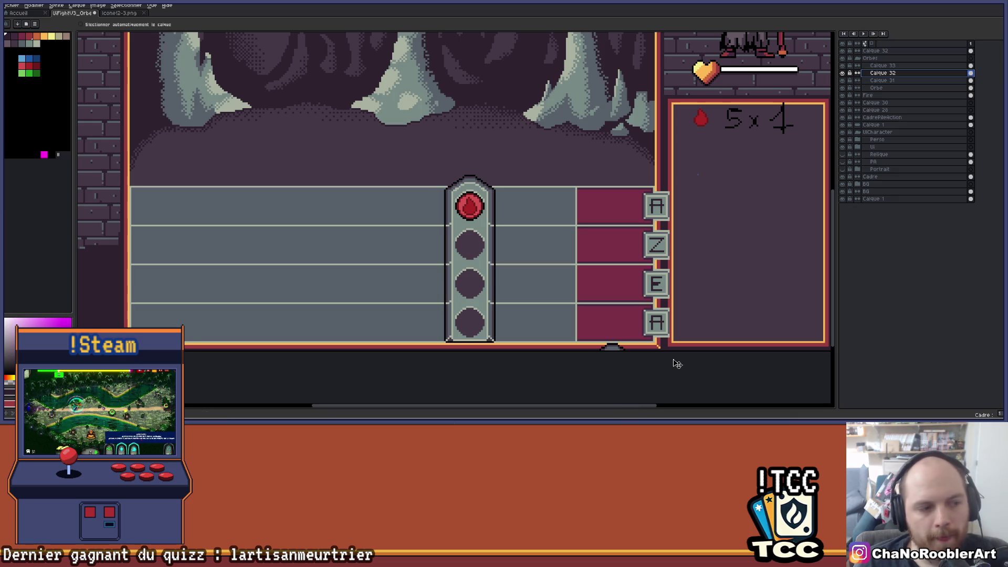
scroll(530, 254, down, 1)
scroll(512, 250, up, 1)
key(ctrl+z)
scroll(514, 250, down, 3)
scroll(509, 251, up, 3)
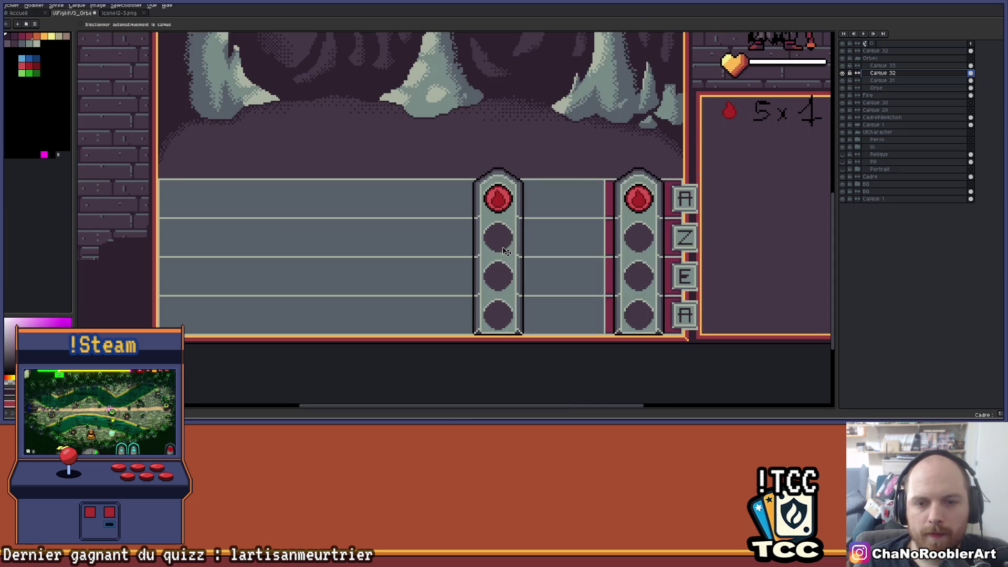
drag(512, 242, 371, 258)
- Undo the unwanted key-letter shift and move the copied pillar farther left along the lanes
click(884, 65)
key(ctrl+z)
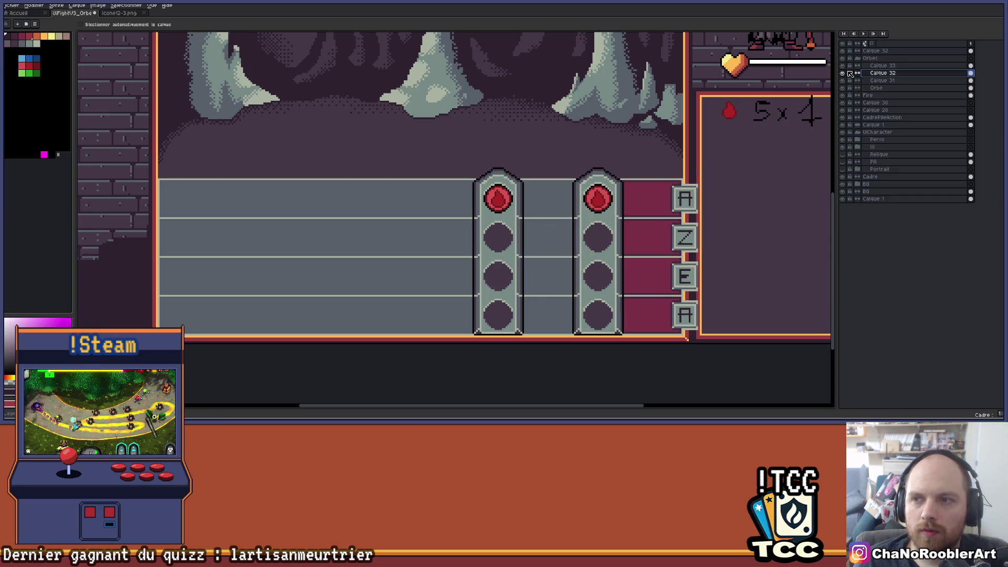
click(873, 50)
drag(495, 267, 372, 268)
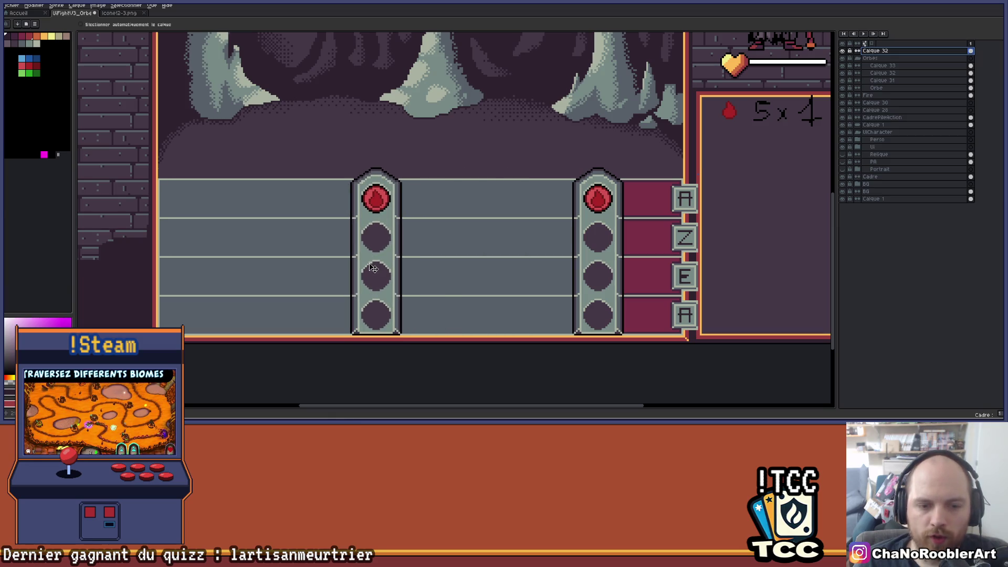
- Select layer Calque 32 and move the right orb pillar about 70 px left
scroll(372, 268, down, 1)
scroll(416, 254, up, 2)
scroll(475, 259, down, 2)
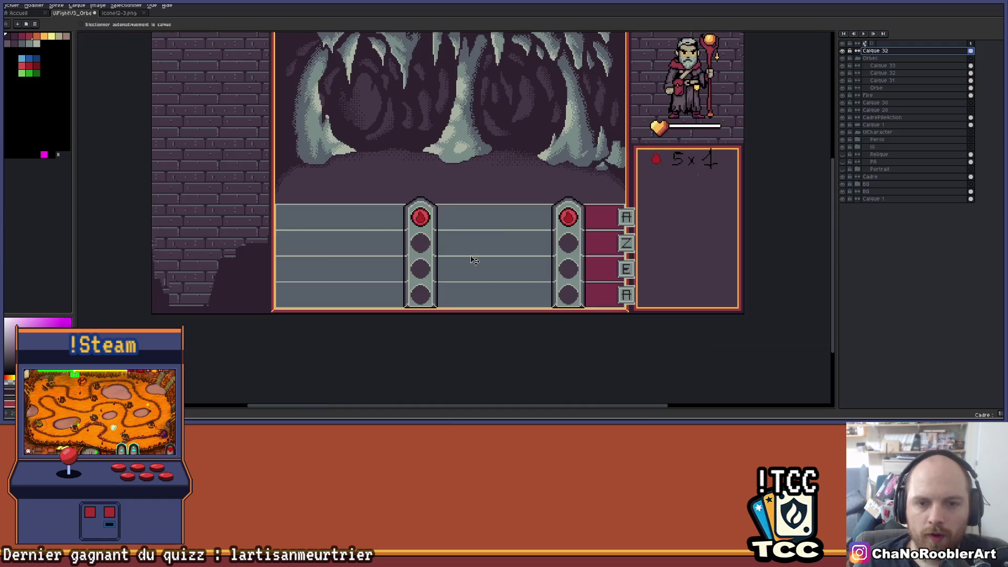
click(872, 58)
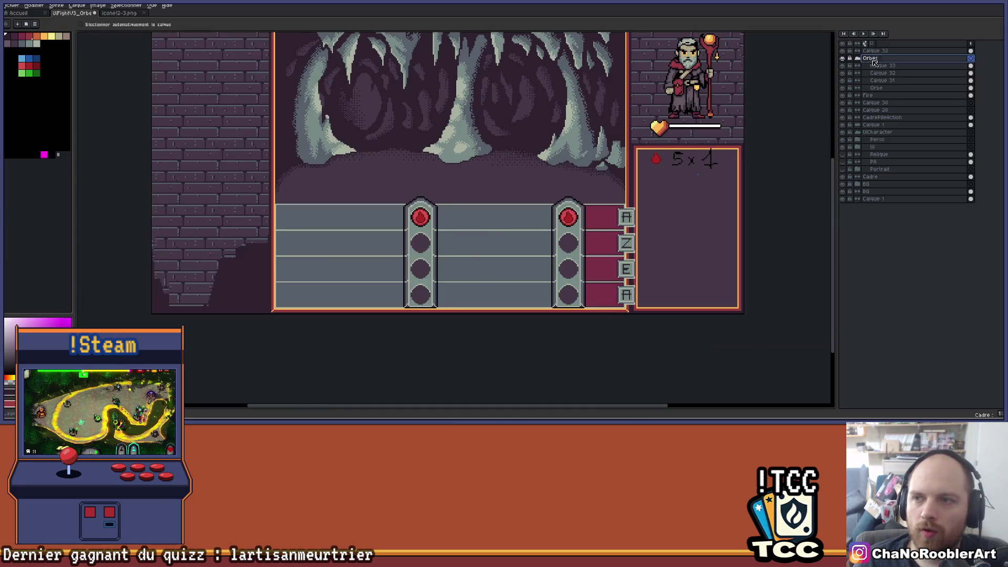
click(872, 66)
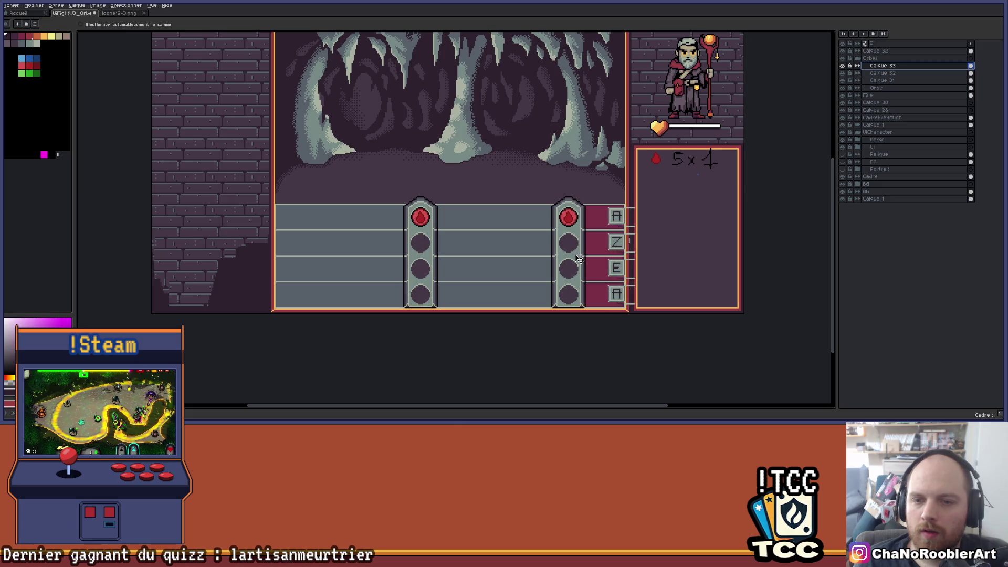
click(883, 74)
drag(570, 254, 533, 254)
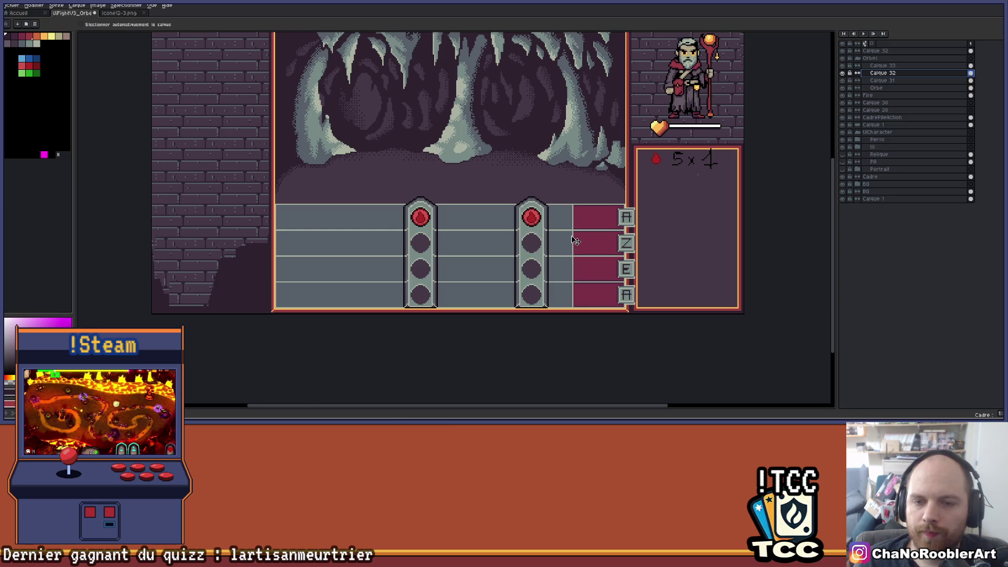
- Zoom and pan toward the key buttons to check the gap beside the right pillar
scroll(576, 241, up, 1)
mouse_move(576, 242)
mouse_down()
mouse_move(589, 225)
mouse_move(652, 205)
mouse_up()
scroll(649, 276, down, 1)
scroll(635, 288, up, 1)
scroll(603, 278, right, 1)
scroll(577, 257, right, 1)
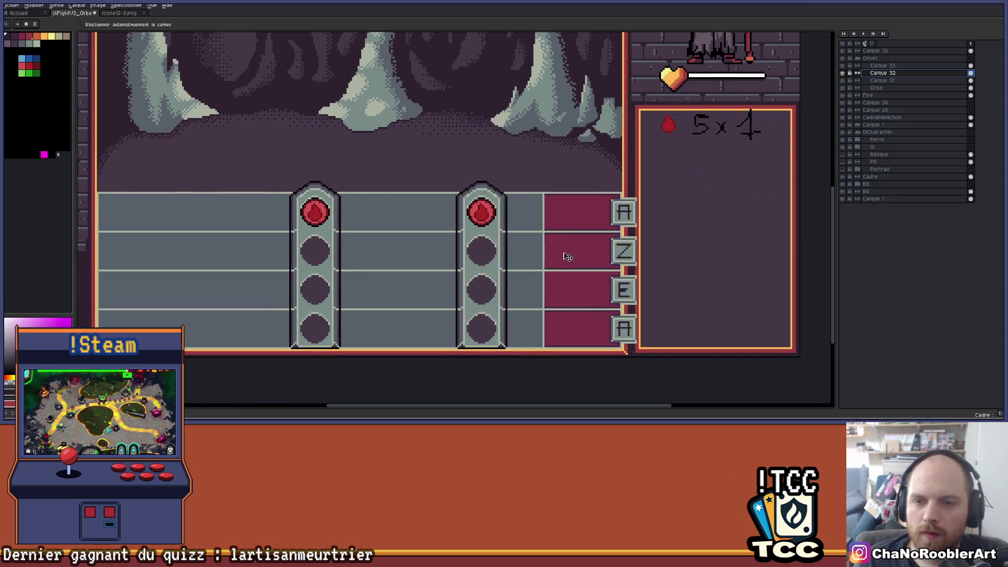
scroll(536, 210, up, 1)
scroll(536, 206, down, 1)
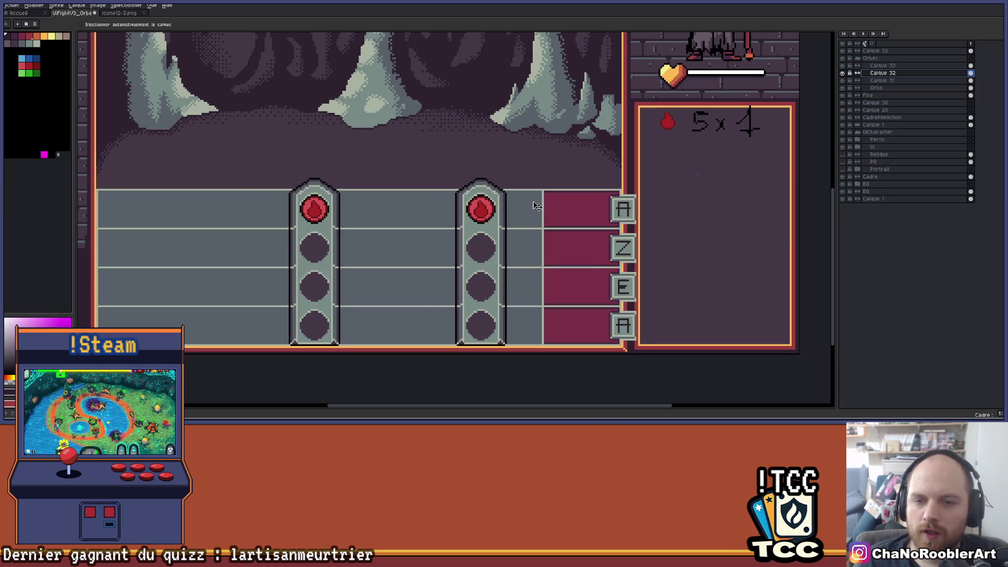
scroll(564, 197, up, 1)
- Show the Calque 31 lane lines and sample the red colour from the canvas for the pencil
click(845, 81)
click(843, 80)
scroll(603, 144, left, 5)
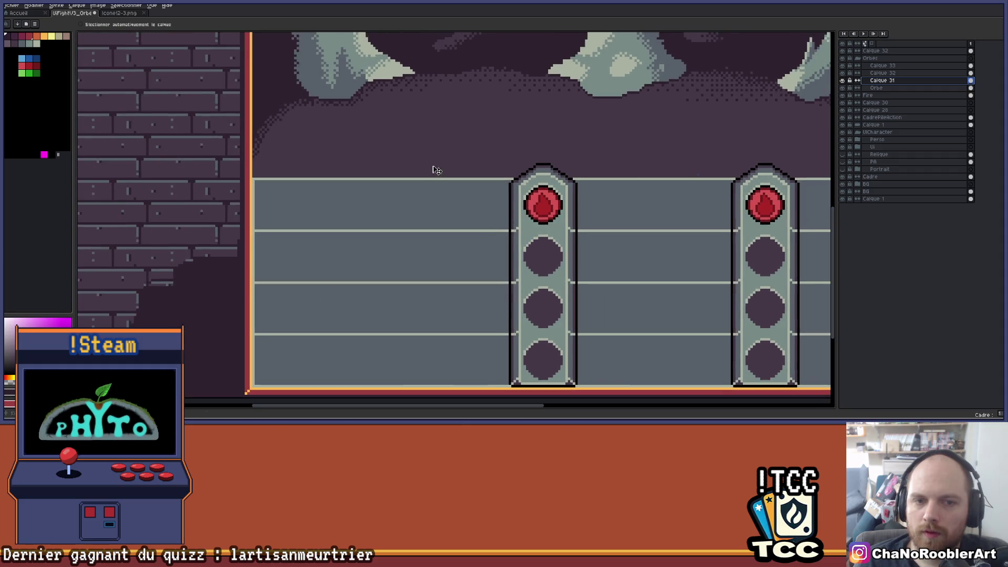
key(i)
key(v)
scroll(307, 182, right, 1)
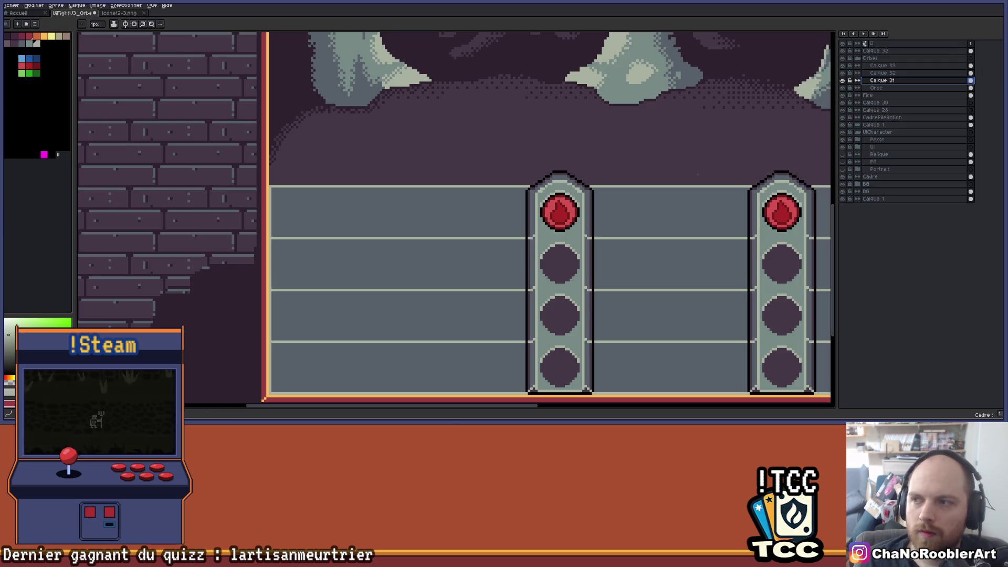
key(i)
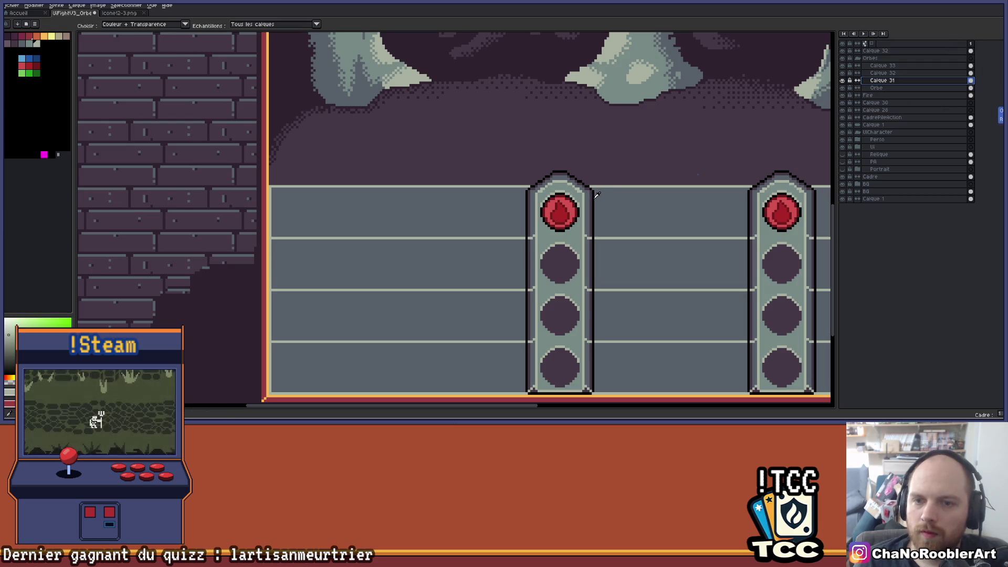
click(266, 185)
key(b)
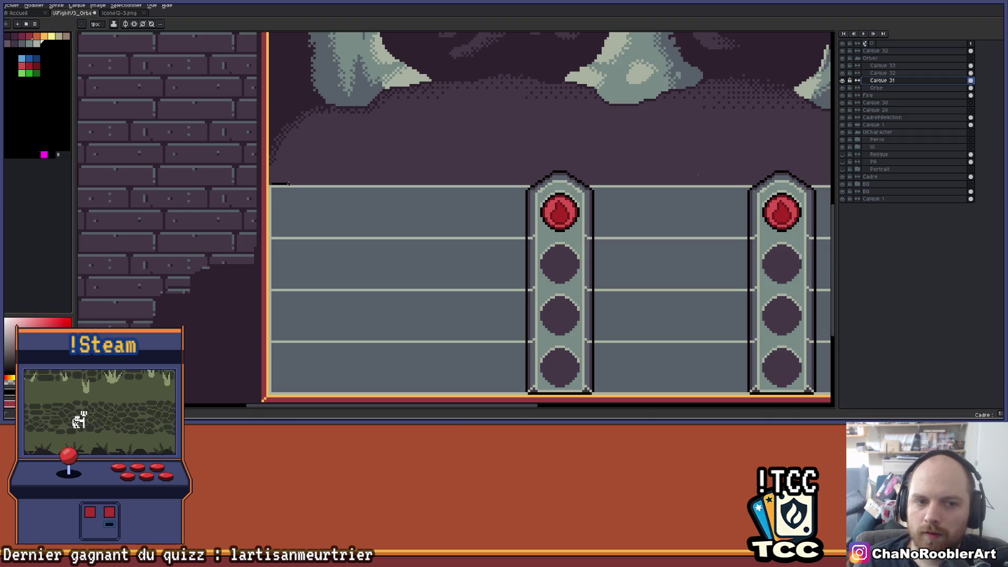
- Draw a black outline down the A key's right side, extending it toward the Z key
click(843, 81)
click(843, 81)
scroll(373, 142, right, 3)
scroll(340, 144, down, 1)
scroll(174, 164, up, 1)
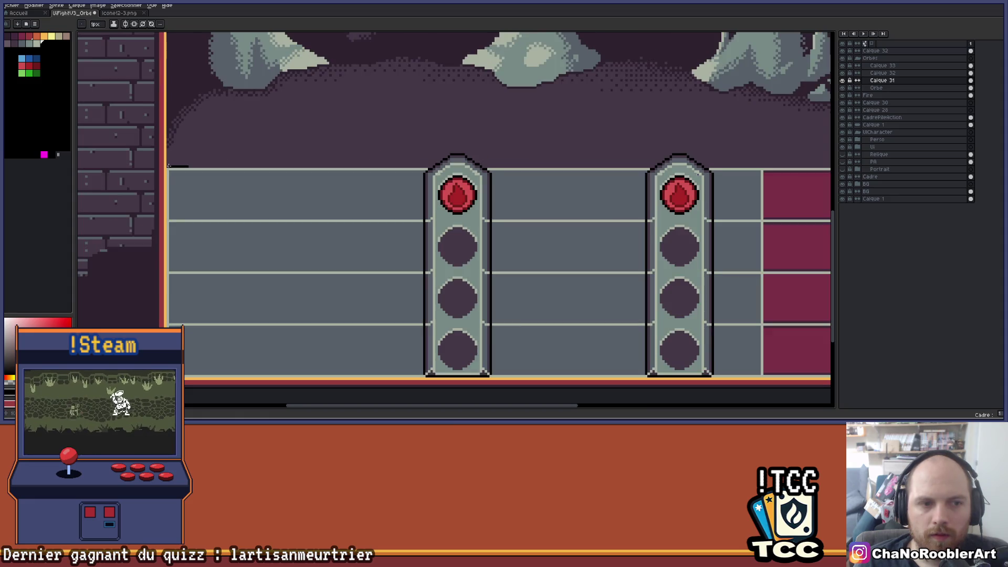
scroll(593, 164, right, 5)
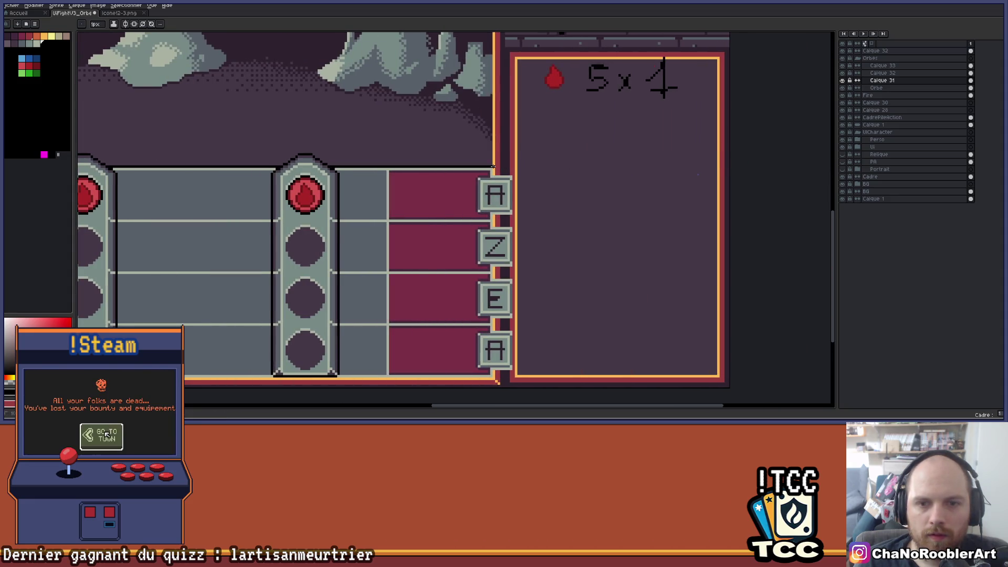
scroll(493, 166, up, 4)
mouse_move(453, 197)
mouse_down()
mouse_move(457, 208)
mouse_move(525, 208)
mouse_move(535, 221)
mouse_move(537, 367)
mouse_up()
scroll(537, 362, down, 5)
mouse_move(556, 154)
mouse_down()
mouse_move(506, 158)
mouse_move(486, 189)
mouse_move(560, 198)
mouse_move(564, 353)
mouse_up()
- Outline the gap below the Z key and extend the right-edge line past the E key
scroll(577, 108, down, 5)
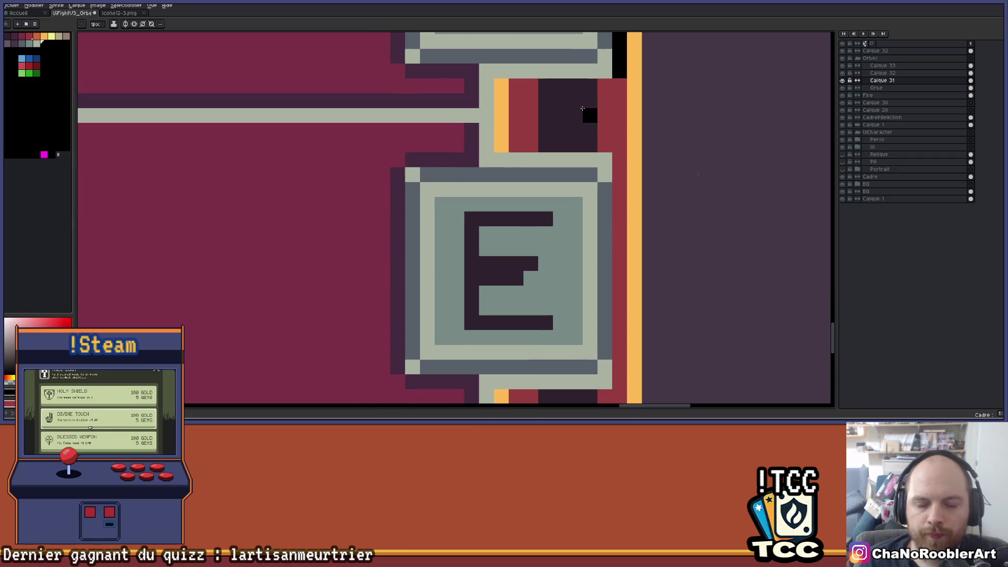
mouse_move(593, 95)
mouse_down()
mouse_move(544, 95)
mouse_move(538, 105)
mouse_move(556, 127)
mouse_move(596, 128)
mouse_move(598, 167)
mouse_move(598, 247)
mouse_move(538, 251)
mouse_move(538, 279)
mouse_move(602, 275)
mouse_move(588, 152)
mouse_up()
key(b)
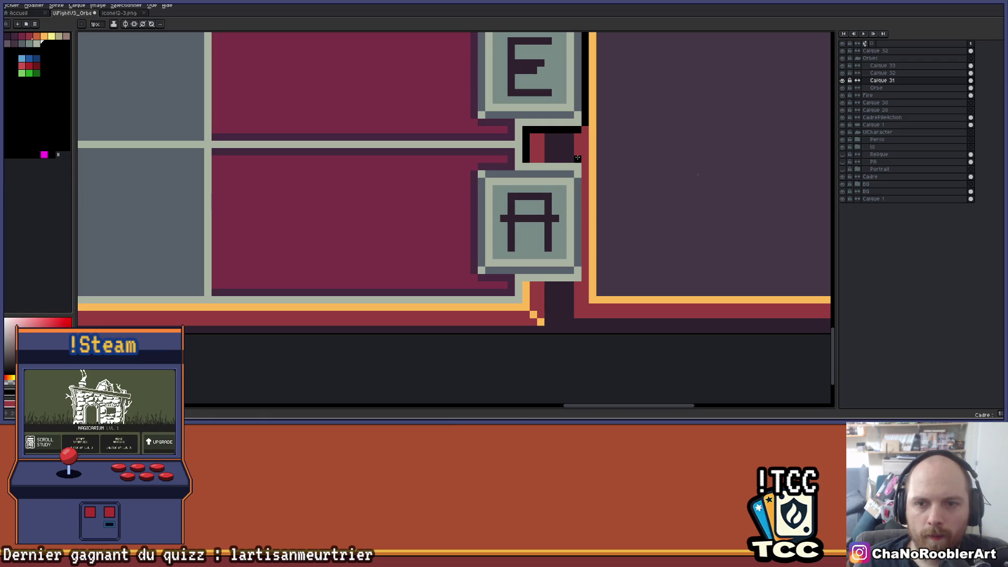
shift+click(581, 281)
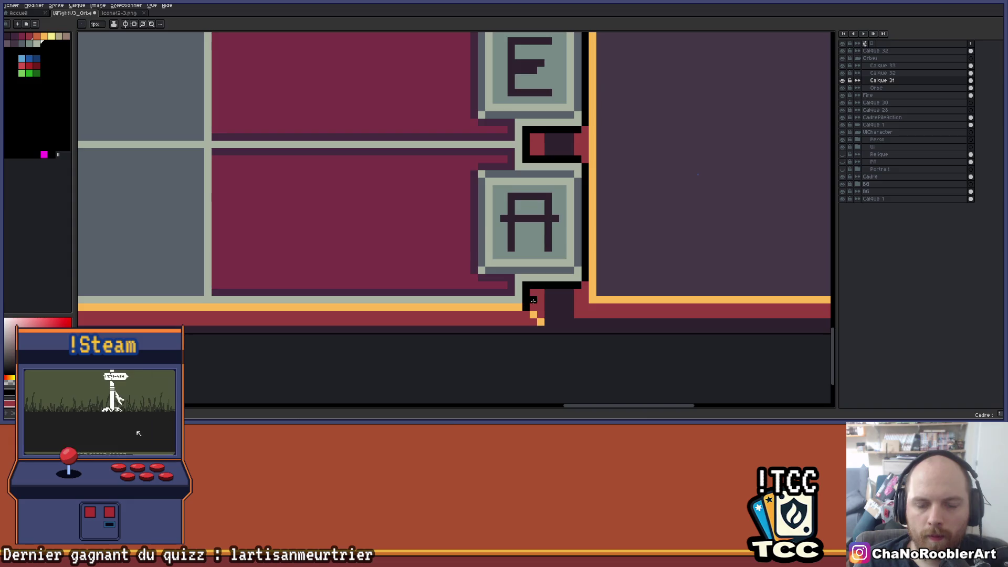
- Undo a misplaced line and redraw a black line along the panel's bottom edge
scroll(532, 302, down, 3)
scroll(525, 302, up, 2)
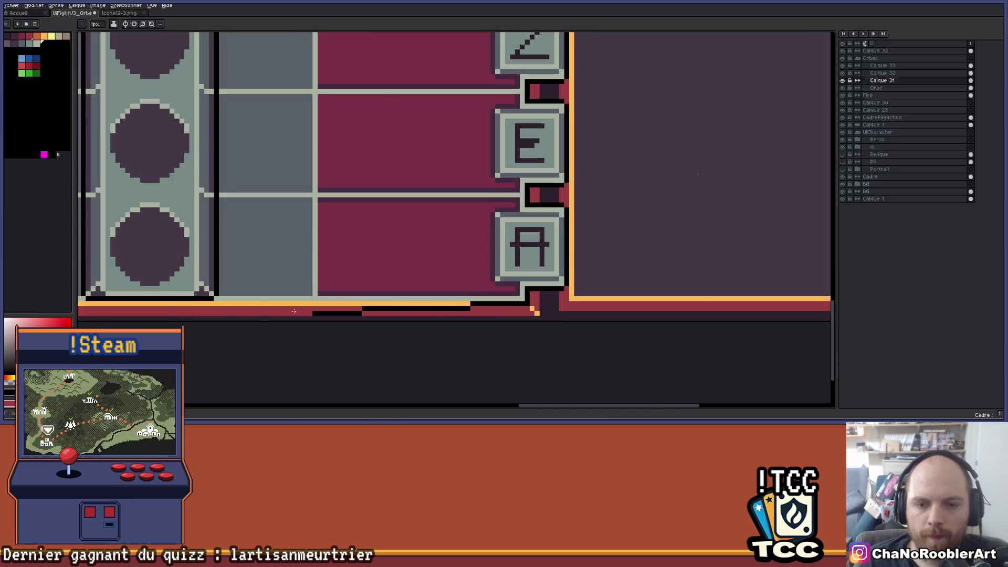
scroll(525, 304, left, 10)
key(ctrl+z)
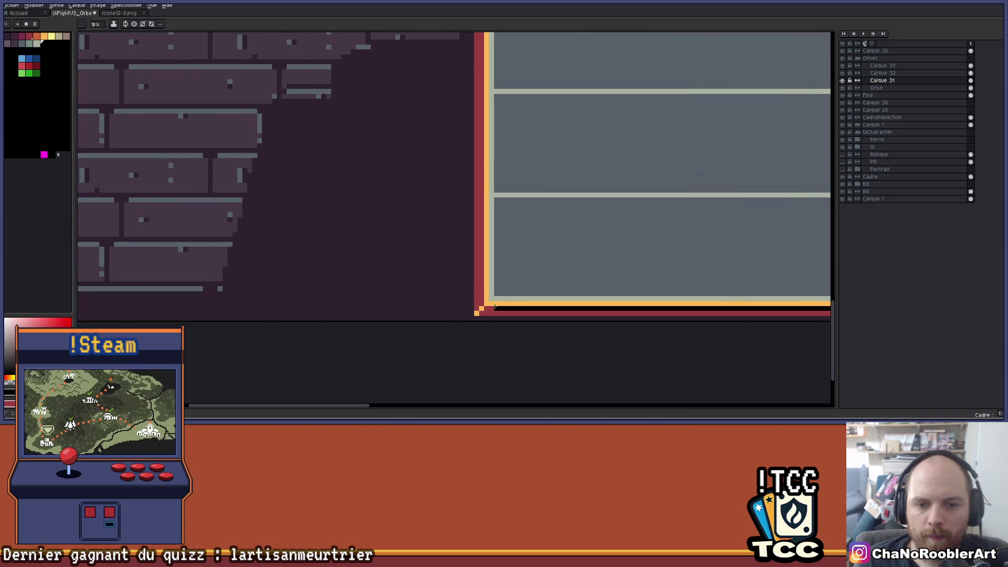
shift+click(488, 304)
- Zoom and pan to bring the lane panel's bottom-left corner into view
scroll(486, 302, up, 5)
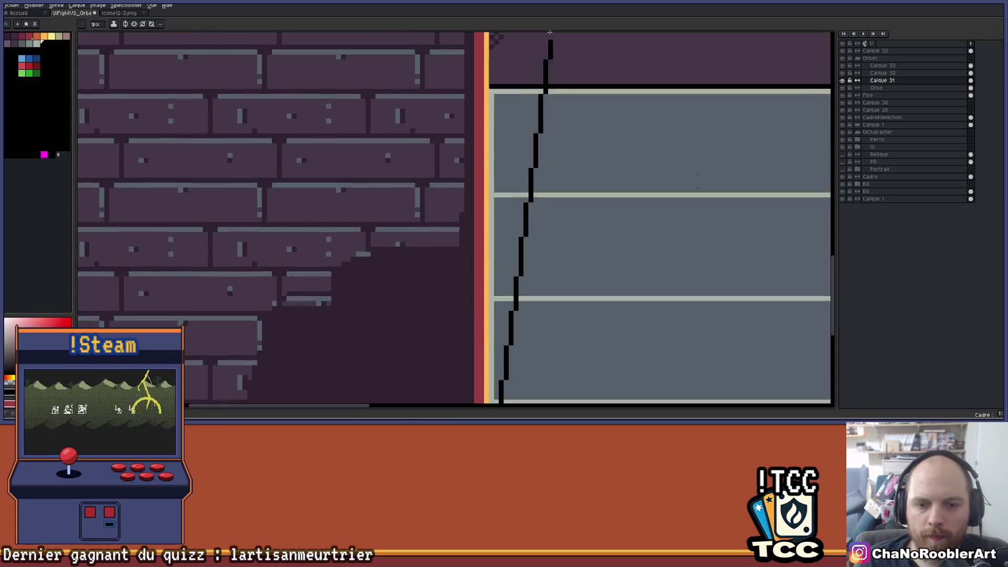
scroll(503, 138, down, 3)
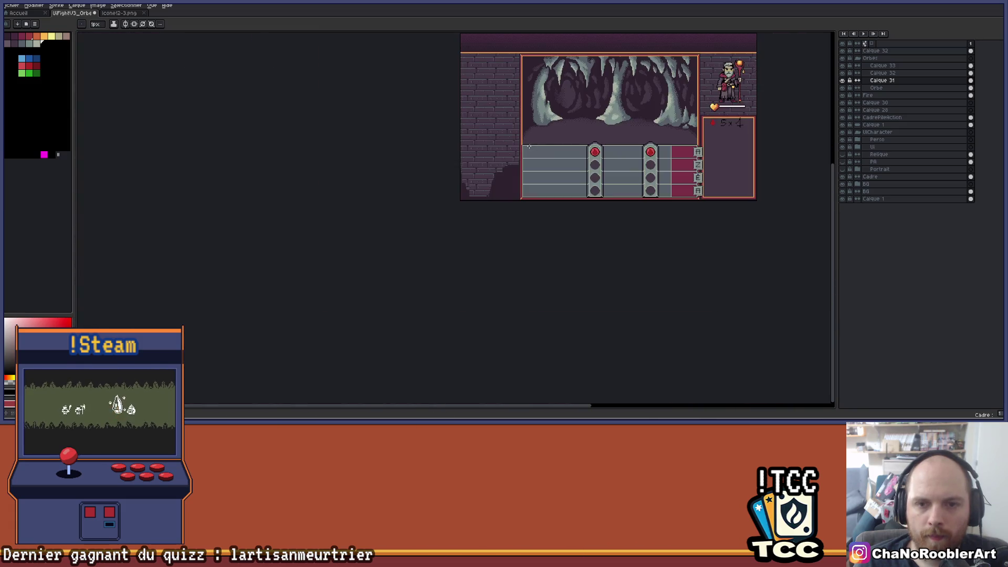
scroll(501, 141, up, 2)
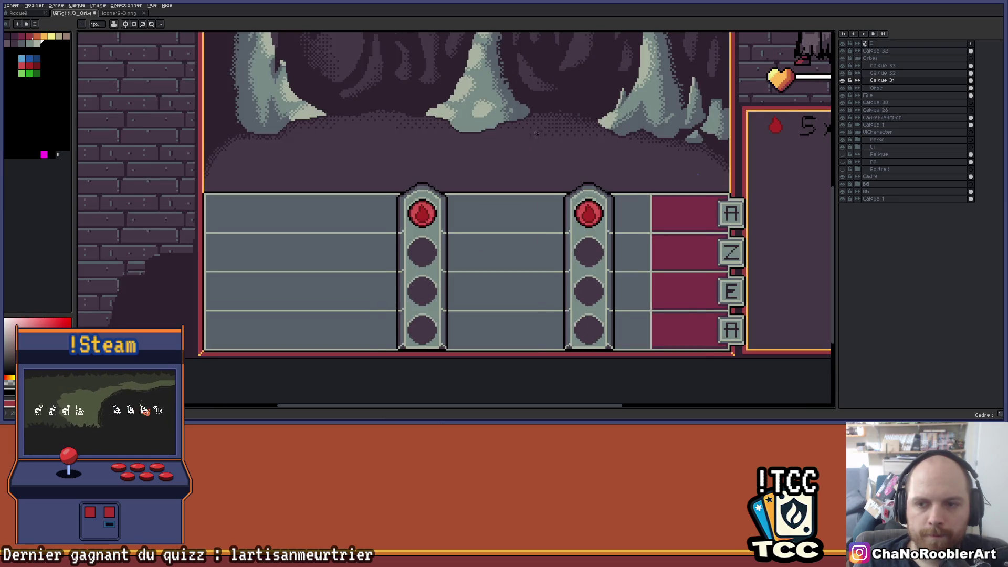
scroll(538, 134, right, 1)
scroll(557, 121, right, 2)
scroll(560, 120, down, 1)
scroll(560, 120, up, 1)
scroll(560, 126, up, 1)
scroll(563, 155, down, 1)
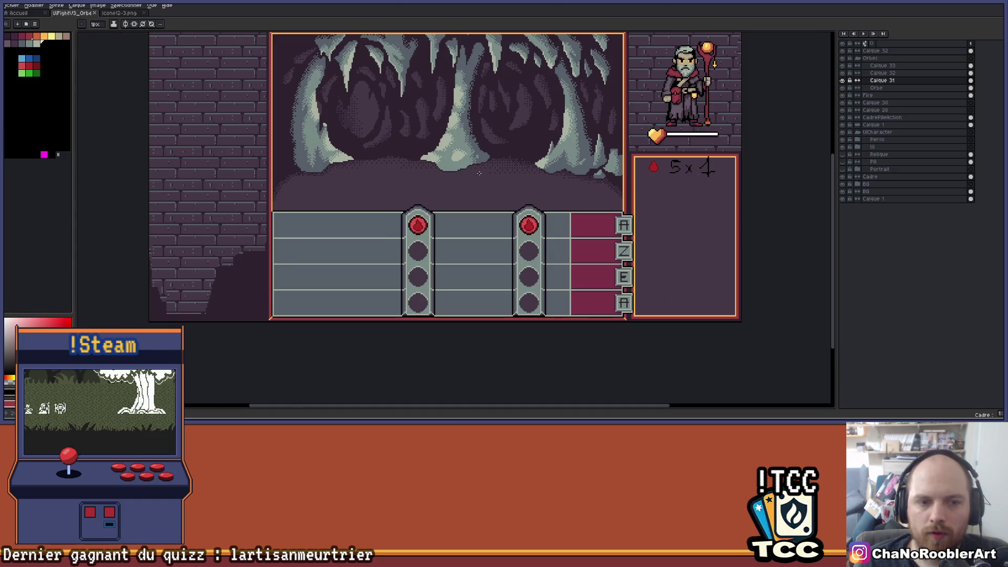
scroll(479, 173, up, 1)
scroll(392, 185, right, 1)
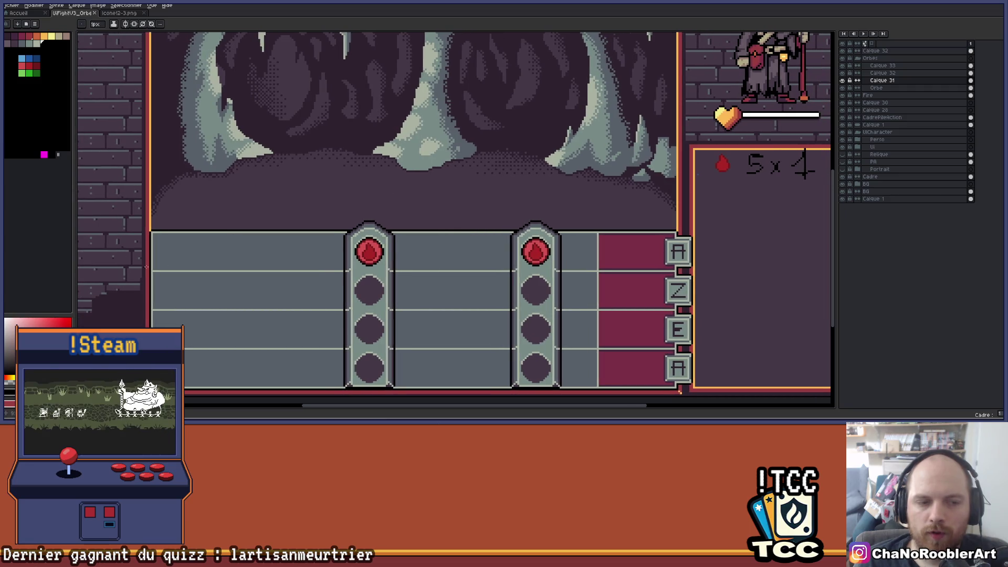
scroll(193, 227, left, 2)
scroll(237, 221, down, 1)
scroll(315, 205, up, 1)
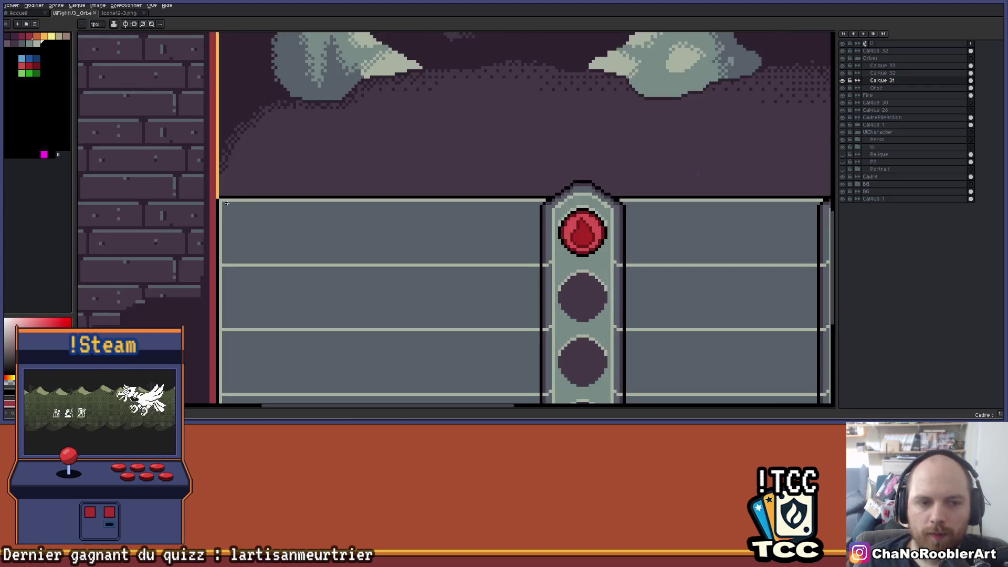
scroll(337, 200, up, 2)
mouse_move(337, 199)
mouse_down()
mouse_move(322, 191)
mouse_move(376, 149)
mouse_move(376, 115)
mouse_up()
scroll(321, 191, down, 1)
mouse_move(353, 222)
mouse_down()
mouse_move(354, 191)
mouse_move(330, 193)
mouse_up()
- Draw the dark border along the lanes' bottom edge and recentre the whole mockup
mouse_move(341, 305)
mouse_down()
mouse_move(393, 283)
mouse_move(326, 305)
mouse_move(490, 312)
mouse_up()
scroll(491, 312, down, 2)
scroll(540, 321, down, 2)
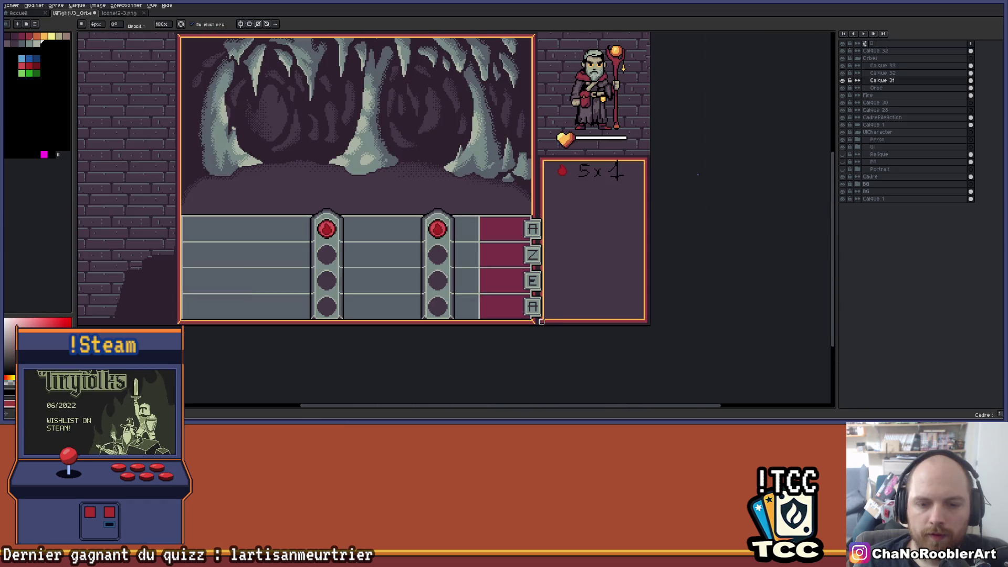
drag(304, 256, 421, 258)
scroll(299, 247, up, 2)
key(alt)
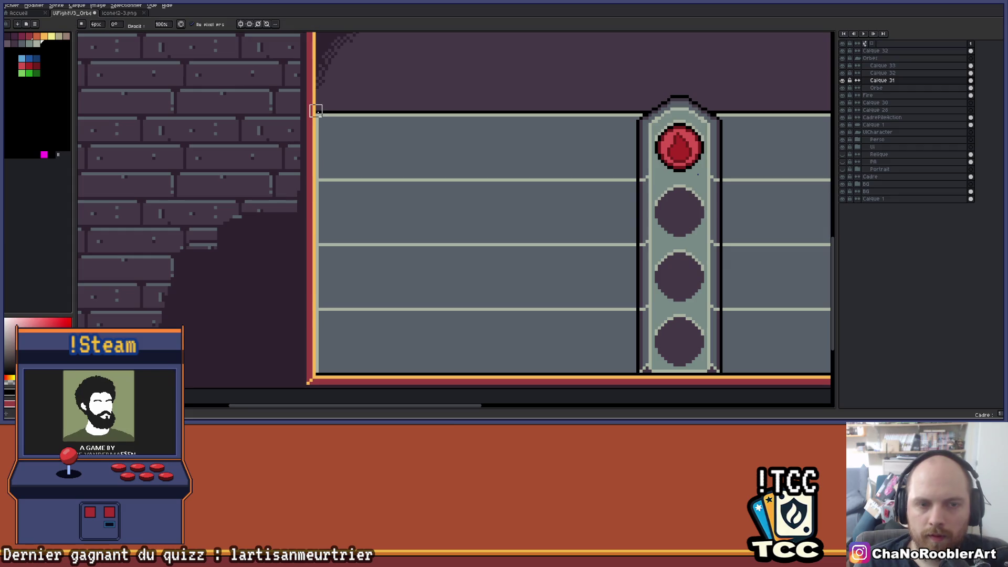
drag(317, 113, 317, 157)
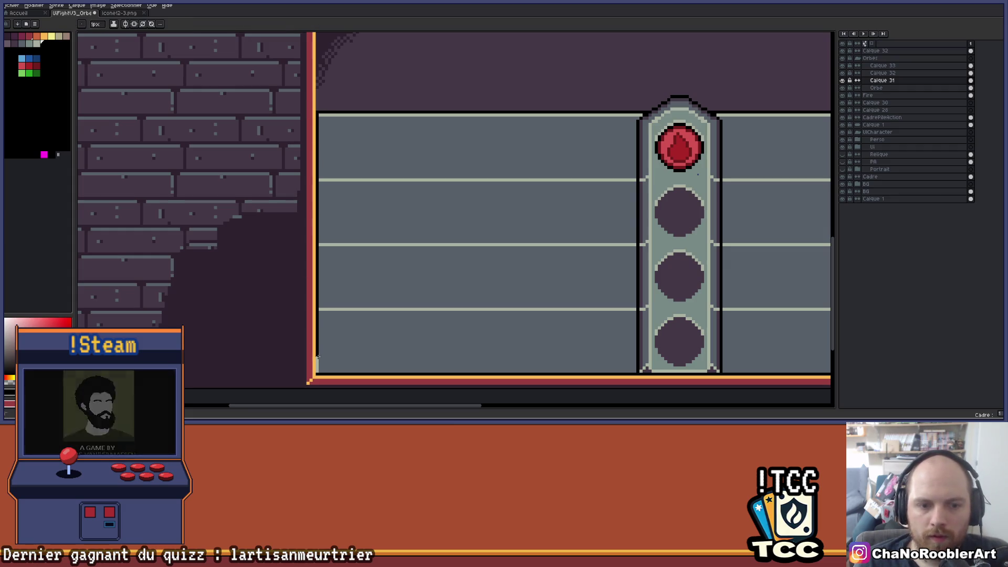
shift+click(316, 372)
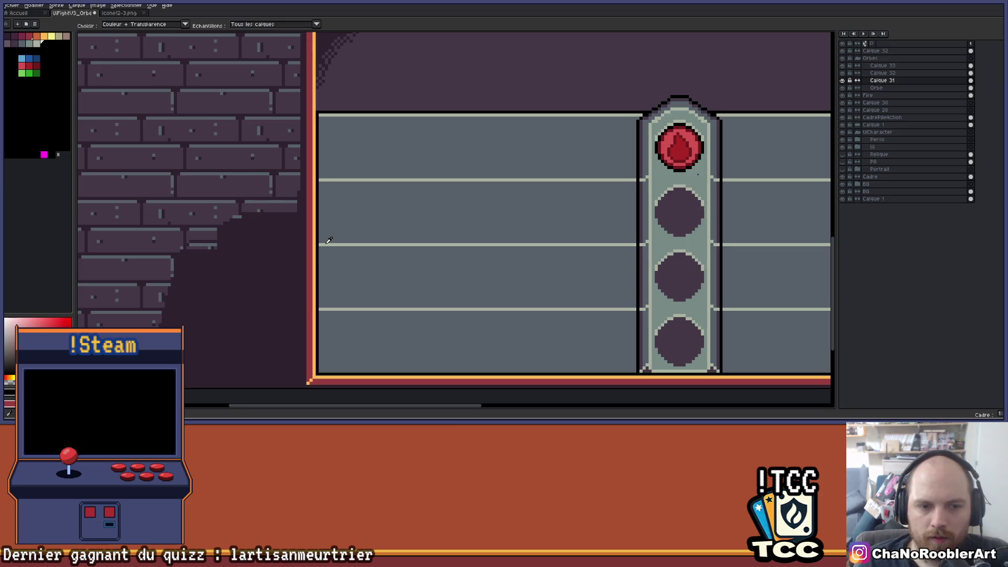
alt+click(333, 189)
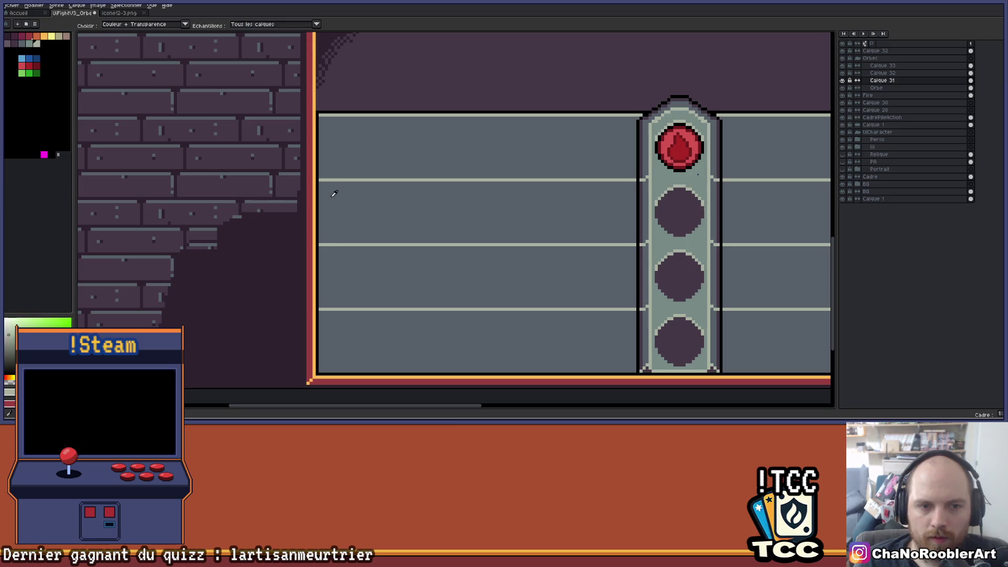
alt+click(319, 115)
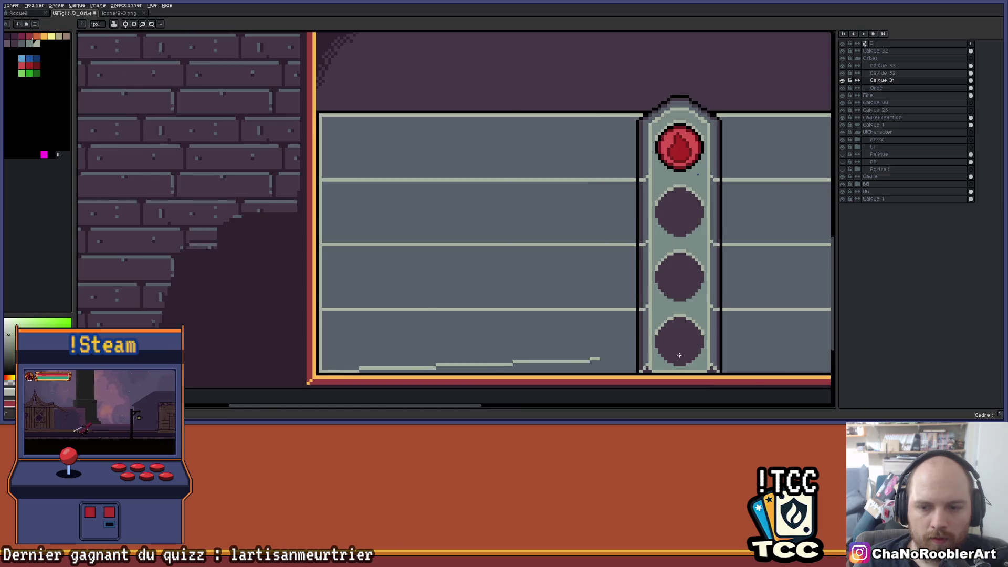
scroll(525, 367, right, 5)
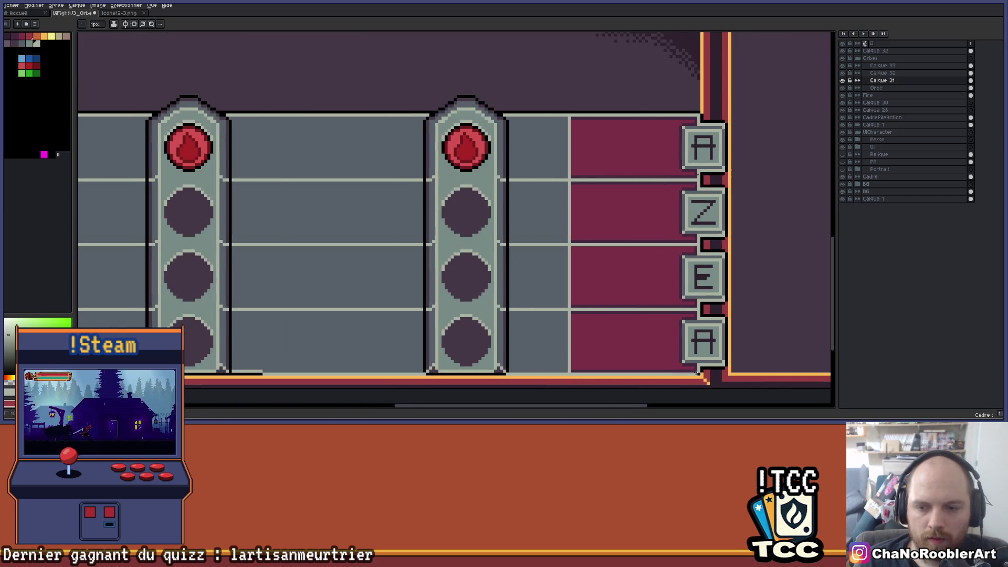
drag(726, 269, 585, 255)
scroll(585, 254, up, 1)
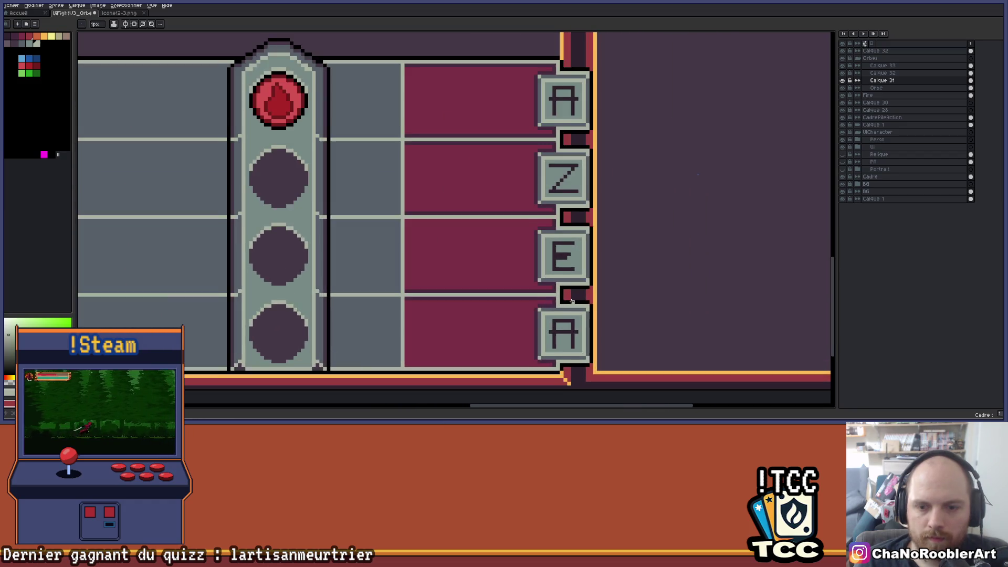
scroll(564, 237, down, 2)
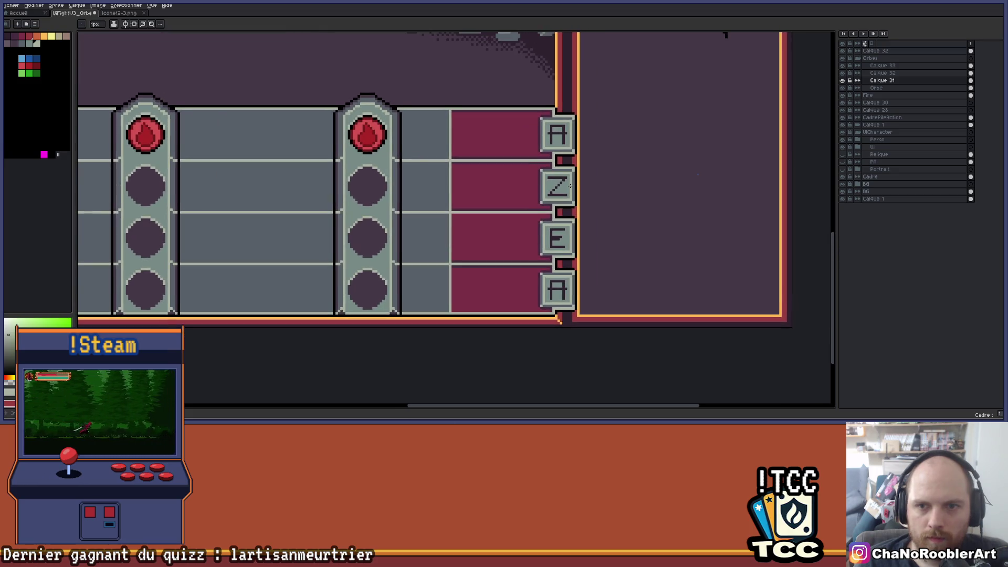
scroll(572, 197, up, 1)
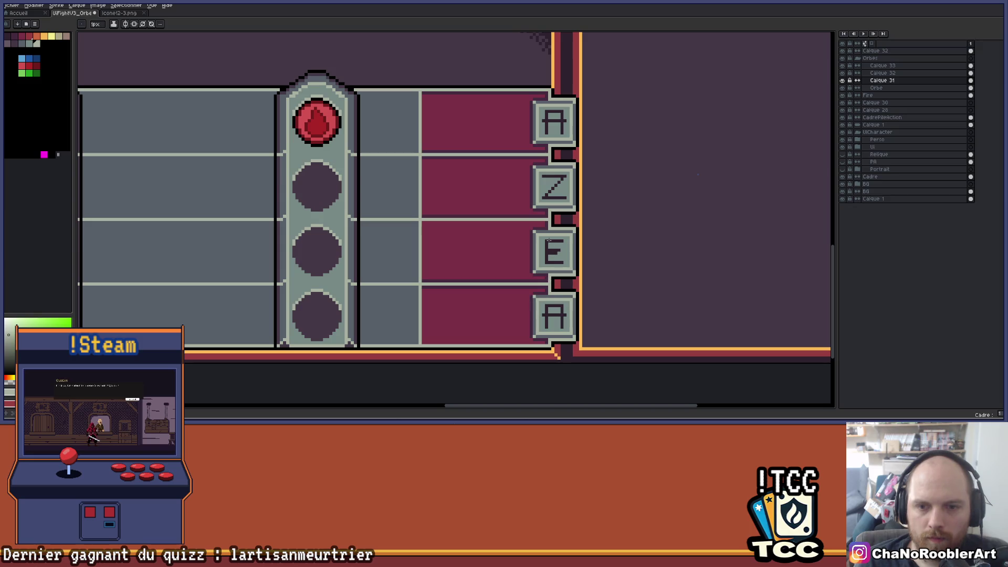
scroll(548, 241, up, 1)
scroll(549, 202, down, 1)
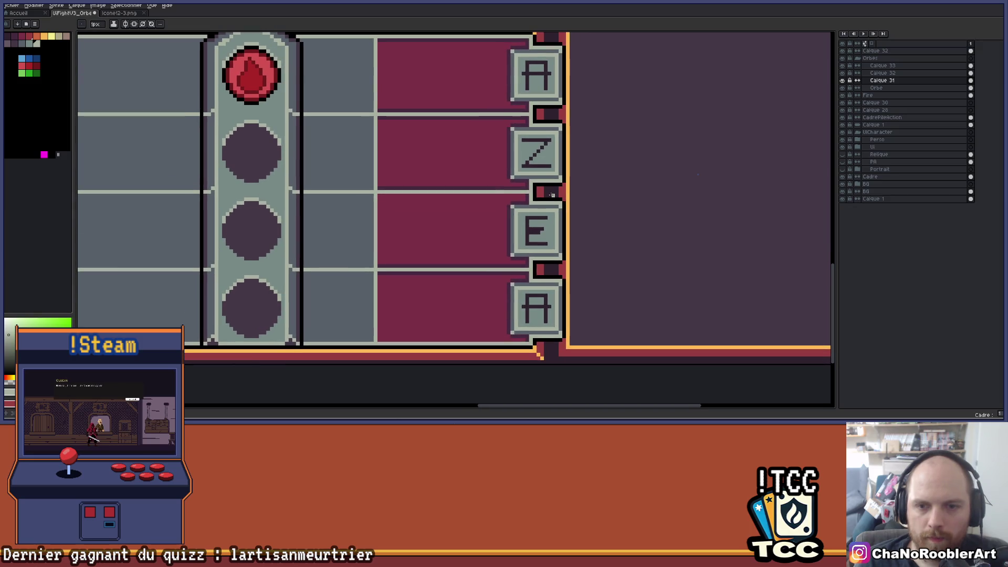
scroll(569, 228, up, 1)
drag(566, 235, 555, 196)
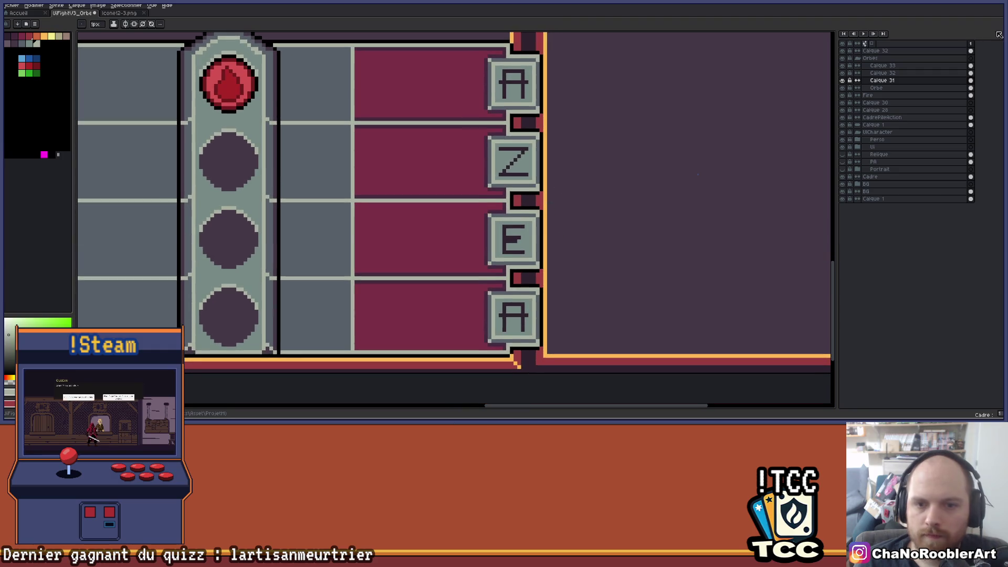
key(m)
- On layer Calque 33, marquee the E key button and move it up one pixel
scroll(600, 241, up, 1)
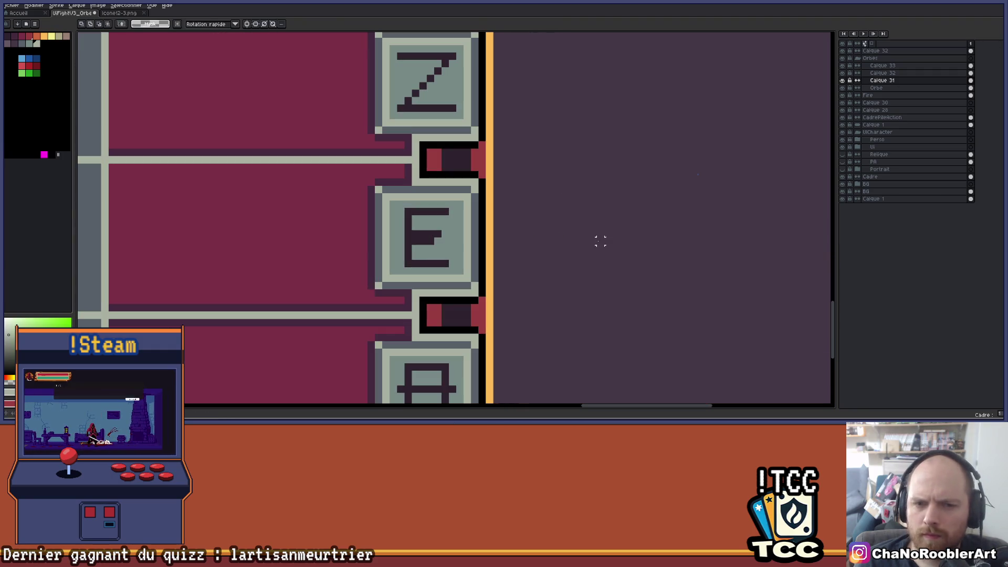
click(882, 65)
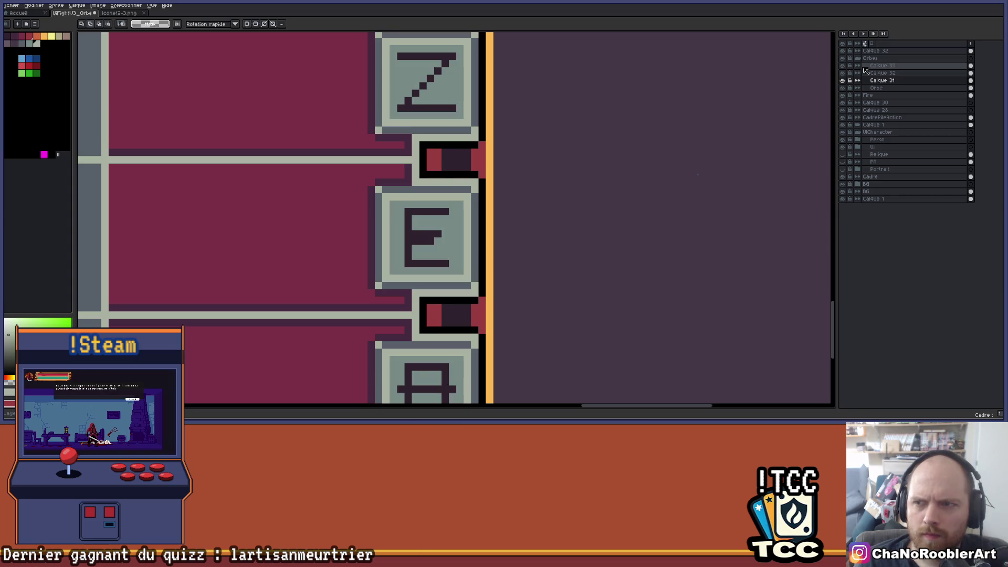
click(416, 187)
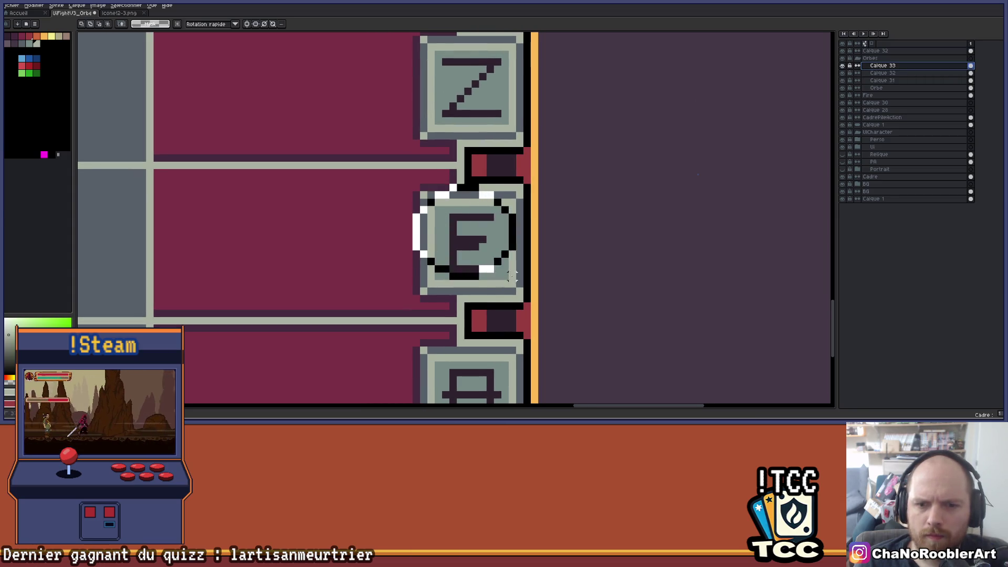
key(ctrl+d)
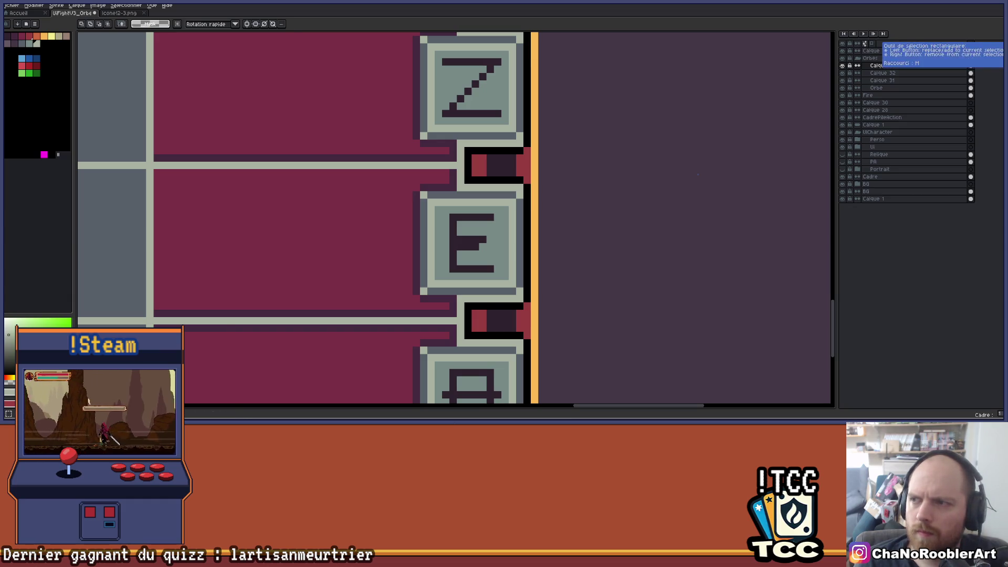
scroll(340, 232, up, 1)
drag(435, 167, 585, 328)
drag(544, 284, 544, 274)
key(Return)
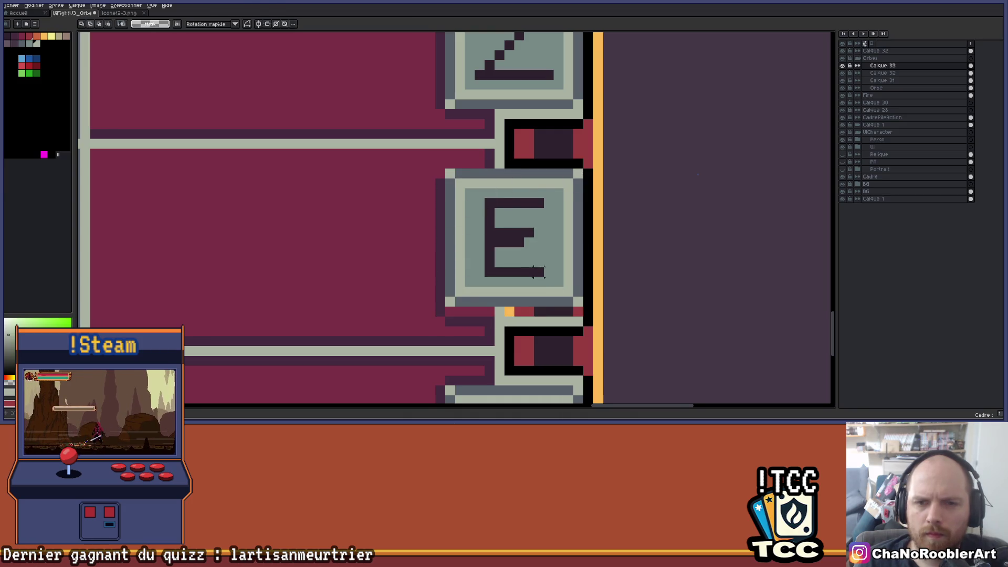
- Bring the orb pillar and keys into view and sample the colour beside the E key
scroll(541, 271, down, 3)
scroll(535, 298, down, 2)
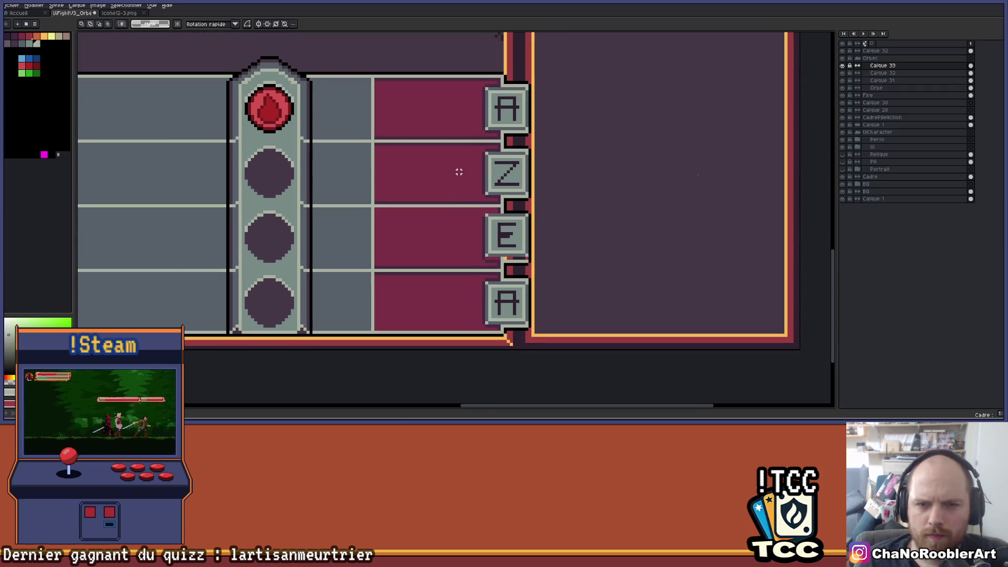
drag(459, 172, 465, 199)
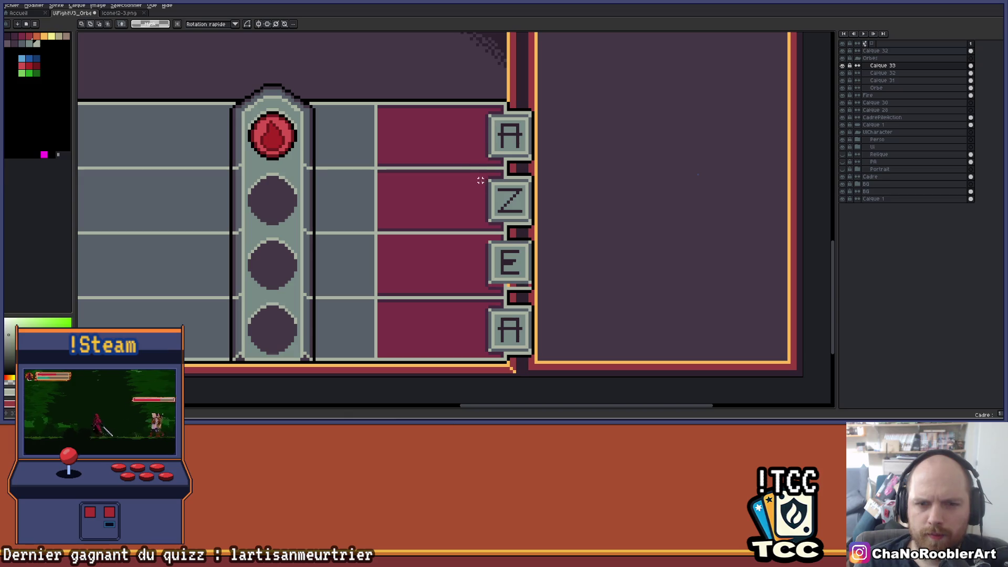
scroll(457, 236, up, 3)
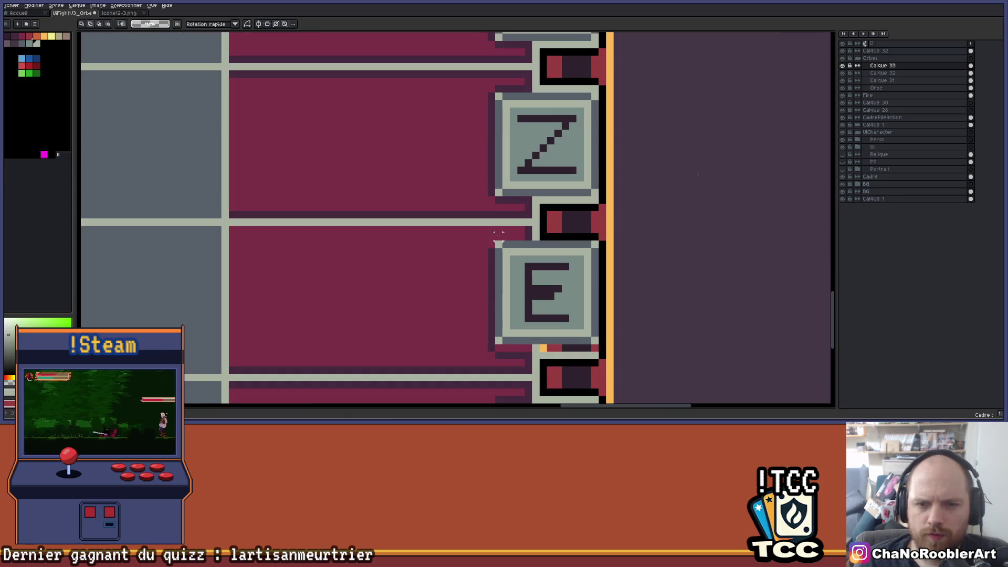
key(i)
scroll(513, 239, down, 3)
key(m)
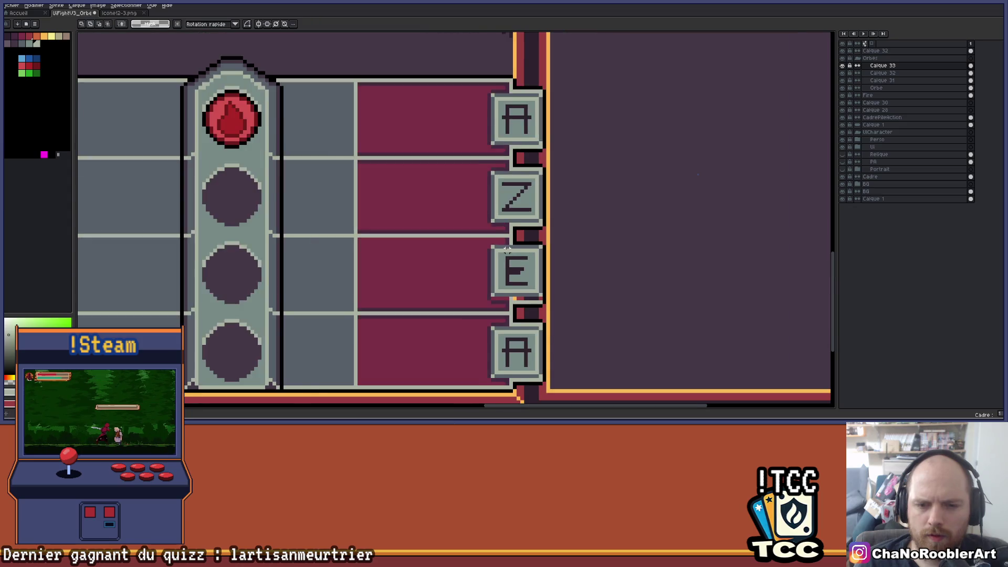
scroll(505, 227, up, 2)
scroll(501, 228, up, 2)
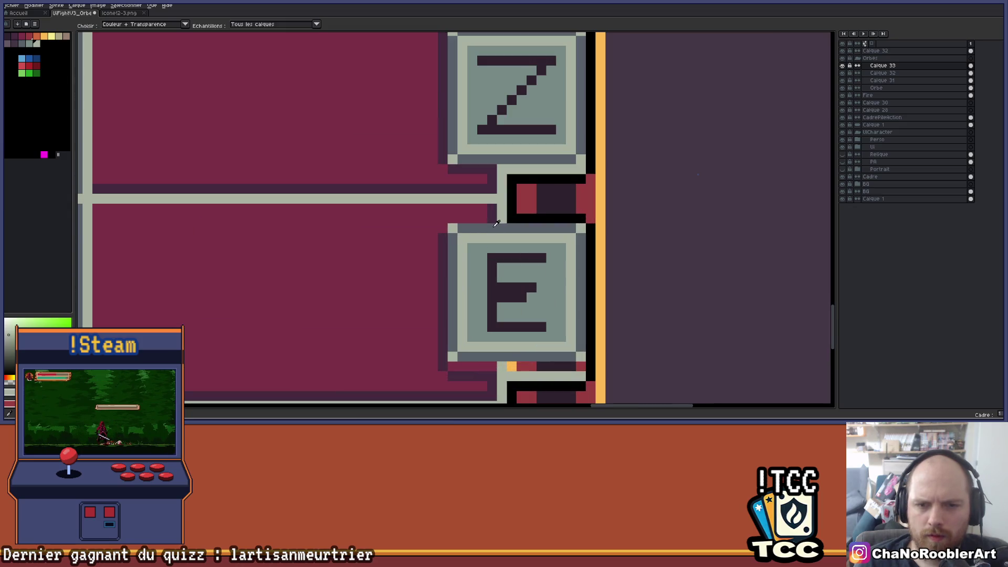
key(b)
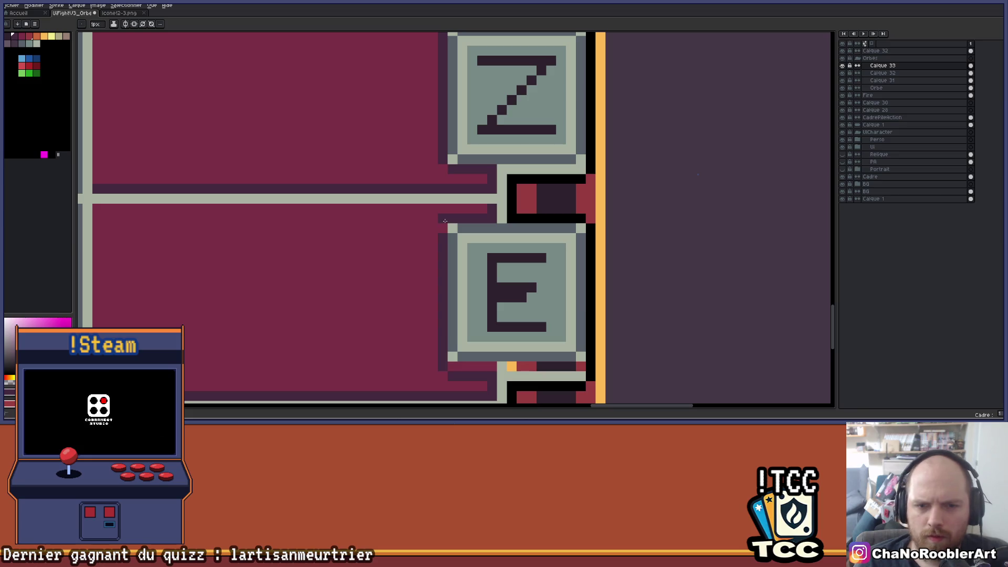
scroll(449, 273, down, 2)
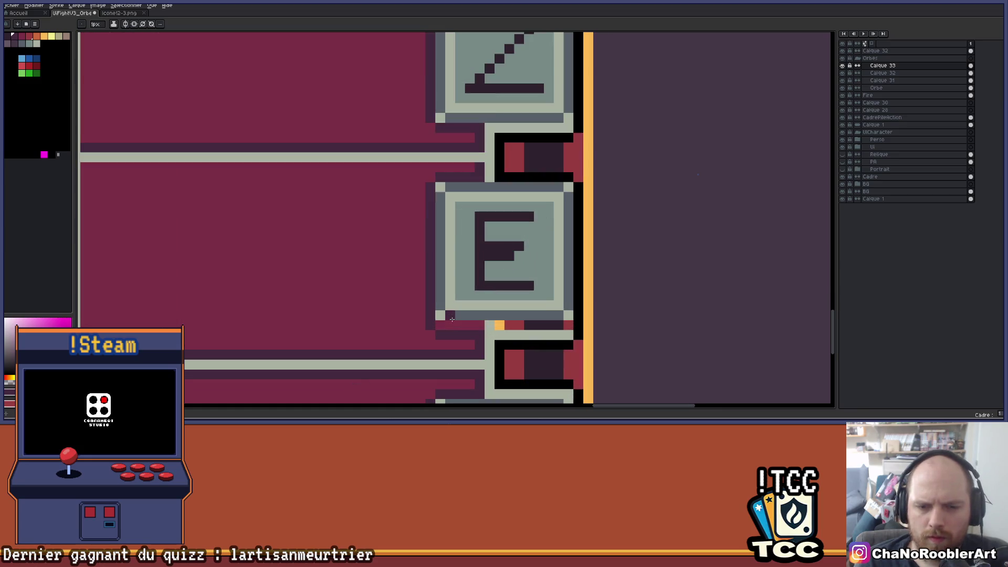
alt+click(435, 326)
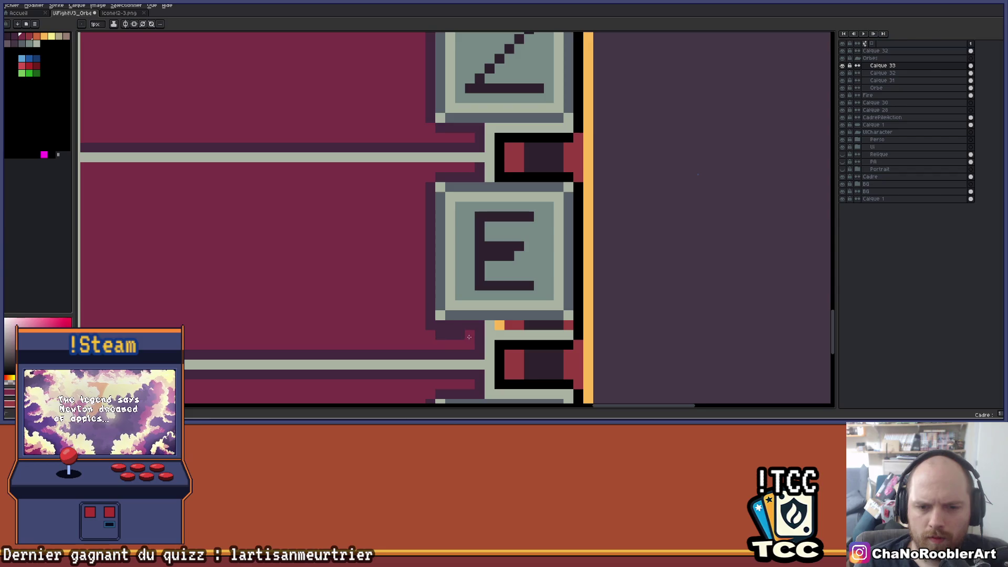
- View the whole key column, return to rectangular selection and make Calque 32 active
scroll(428, 323, down, 3)
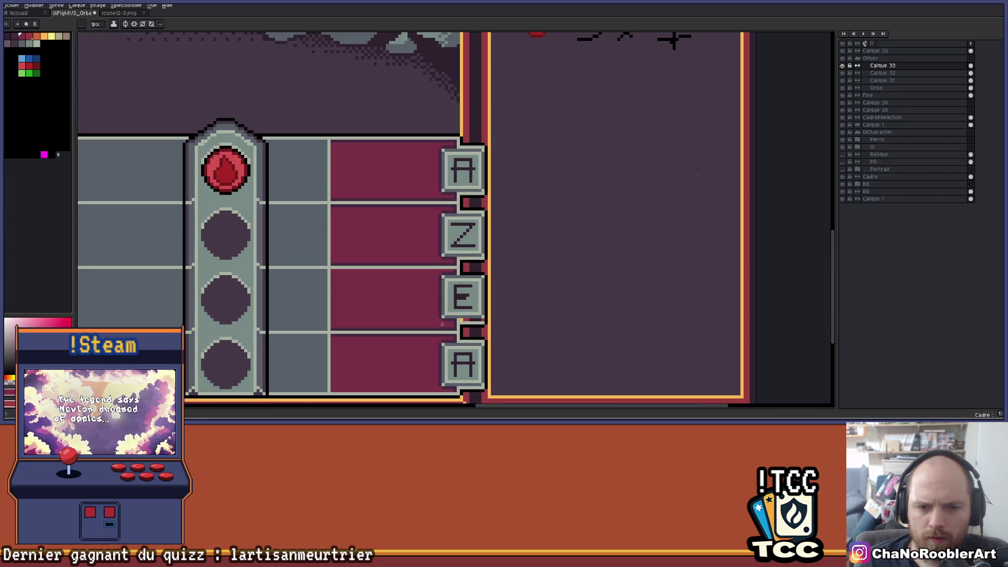
drag(443, 322, 451, 301)
scroll(439, 314, up, 2)
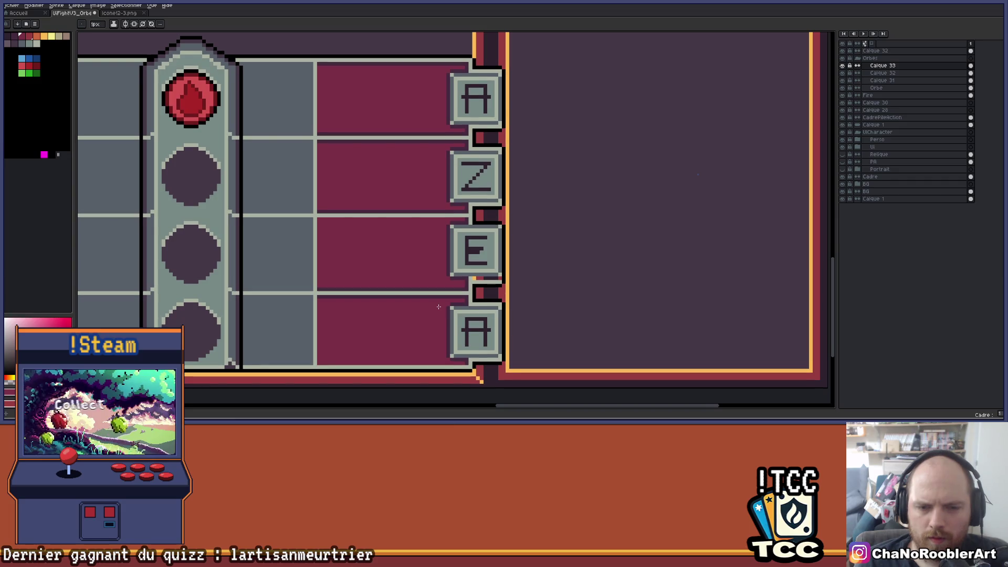
scroll(438, 306, up, 1)
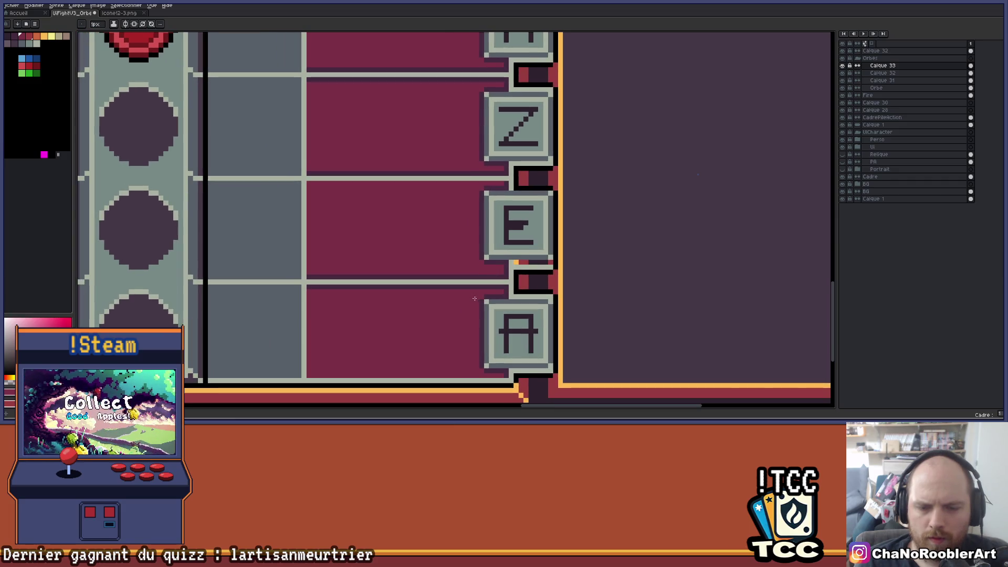
scroll(472, 289, up, 2)
scroll(490, 278, down, 3)
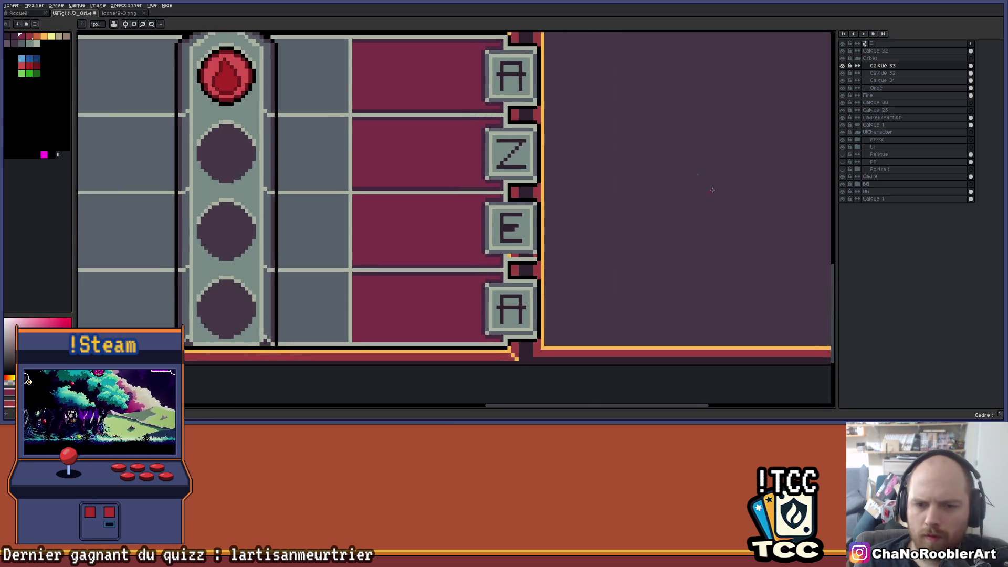
key(m)
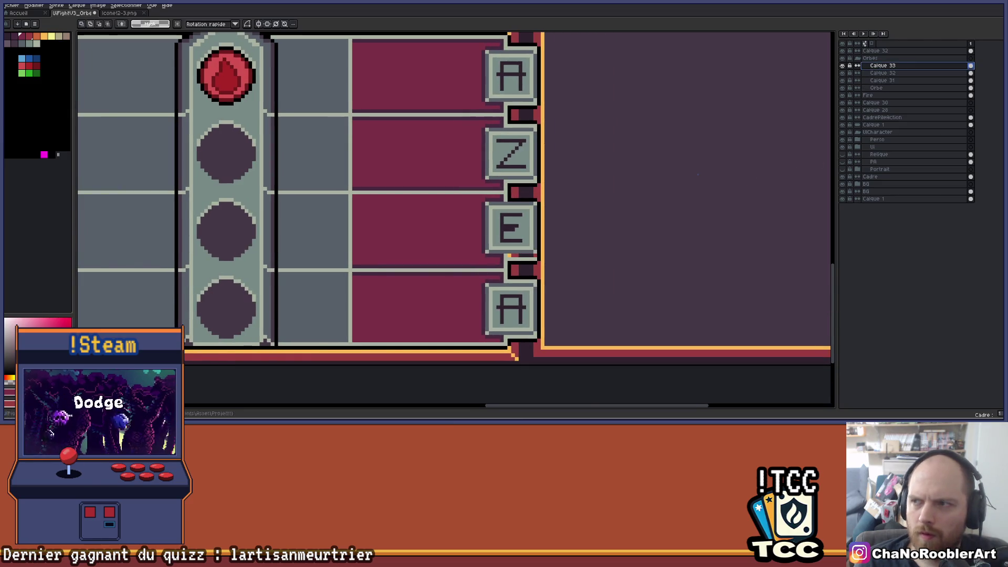
scroll(450, 288, up, 1)
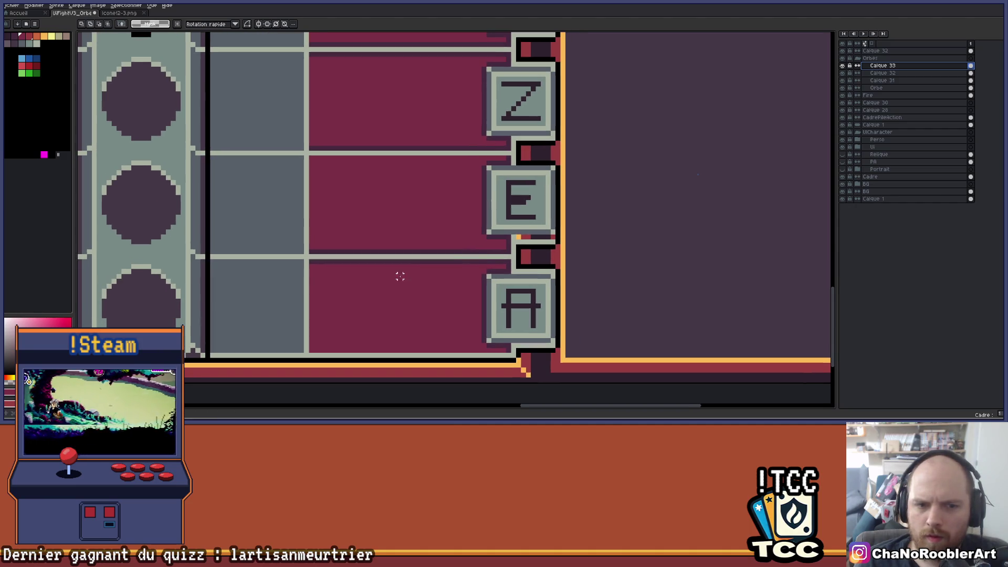
click(882, 73)
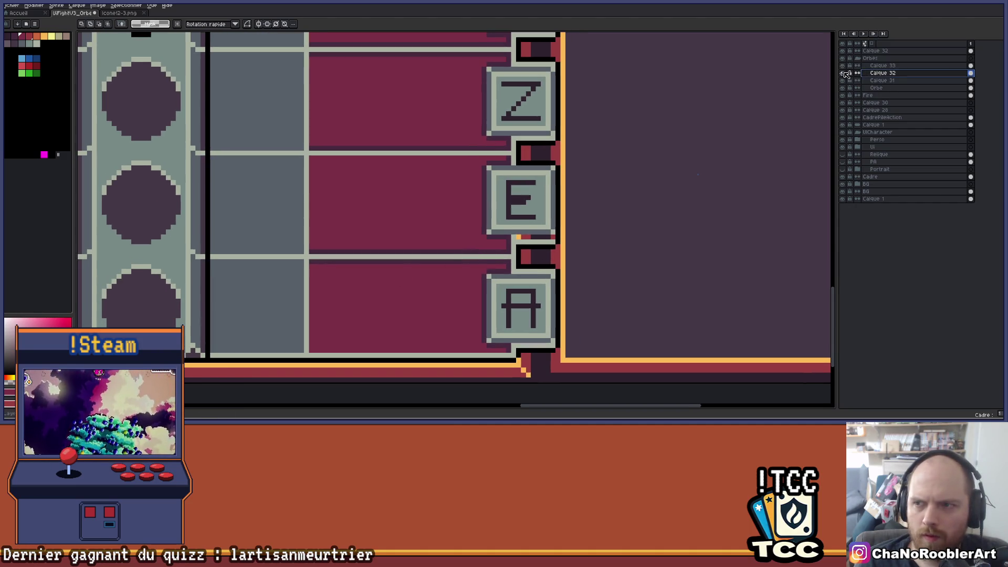
- Check Calque 31's frame lines, then select and commit the lower lane frame area
click(845, 80)
click(844, 82)
drag(233, 243, 542, 378)
click(500, 355)
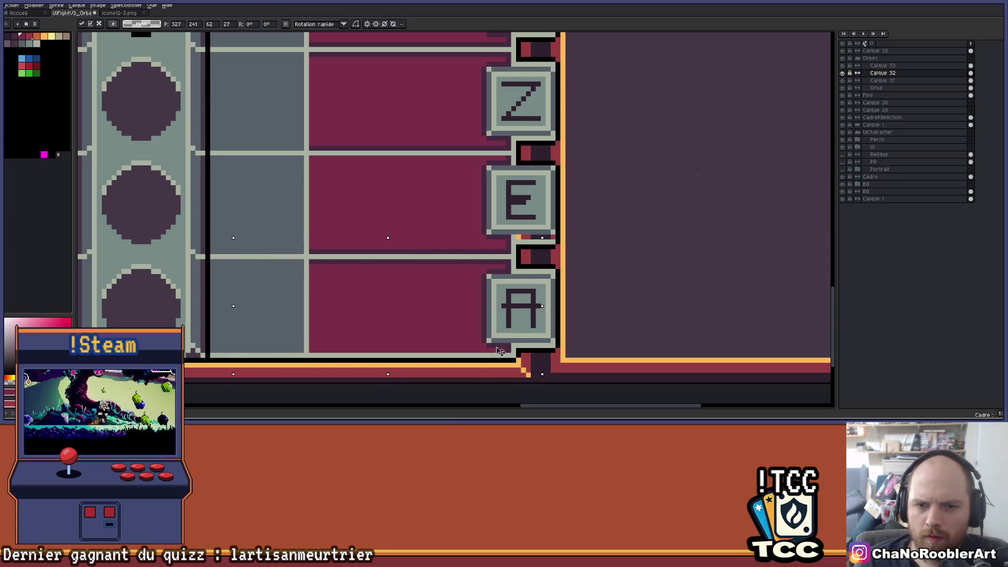
key(Return)
- On Calque 31, shift the lower frame lines up slightly
click(844, 86)
click(844, 86)
click(844, 81)
click(844, 81)
click(843, 82)
click(844, 81)
click(846, 81)
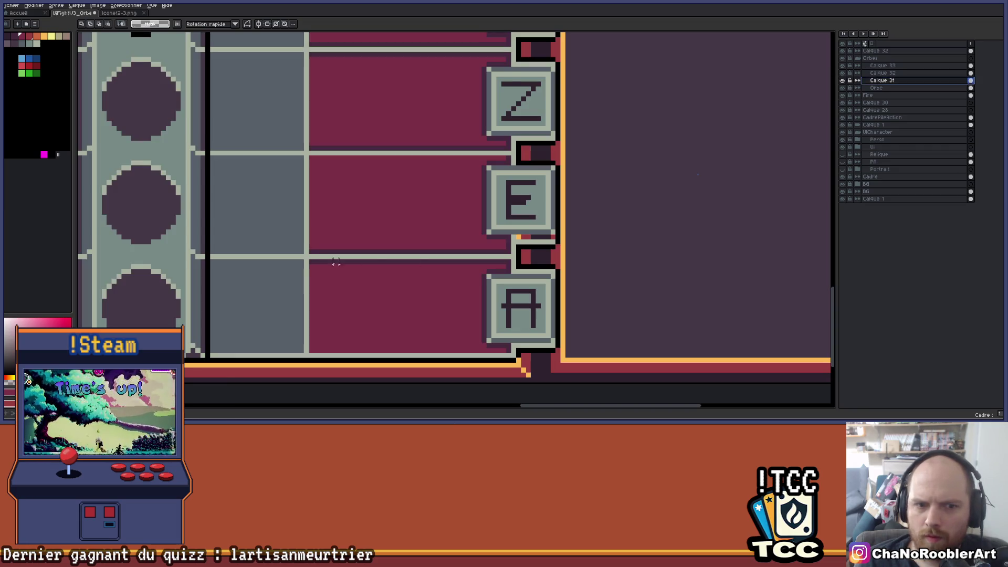
drag(242, 242, 585, 382)
drag(508, 349, 508, 345)
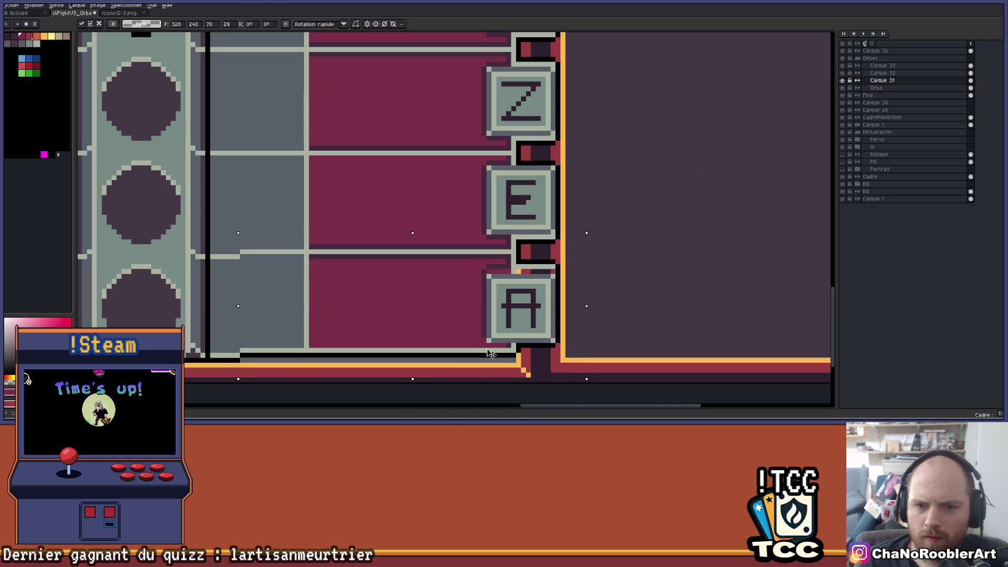
key(Return)
- On Calque 33, move the bottom A key button up one pixel
click(843, 79)
click(844, 79)
click(842, 66)
click(843, 65)
click(866, 67)
drag(457, 252, 578, 361)
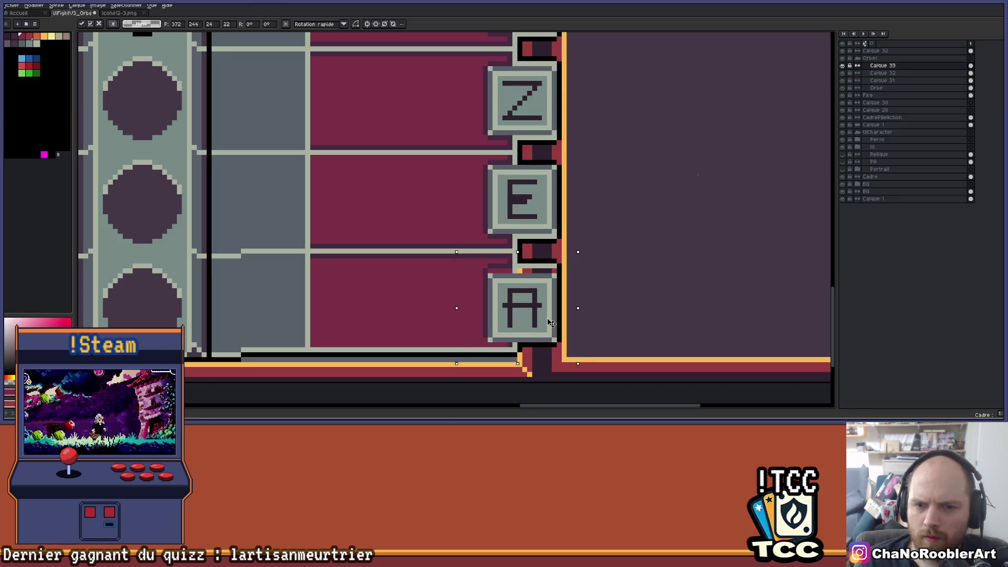
drag(553, 323, 552, 318)
key(Return)
- Hide the flames layer and make Calque 31 the layer to edit
scroll(554, 312, down, 1)
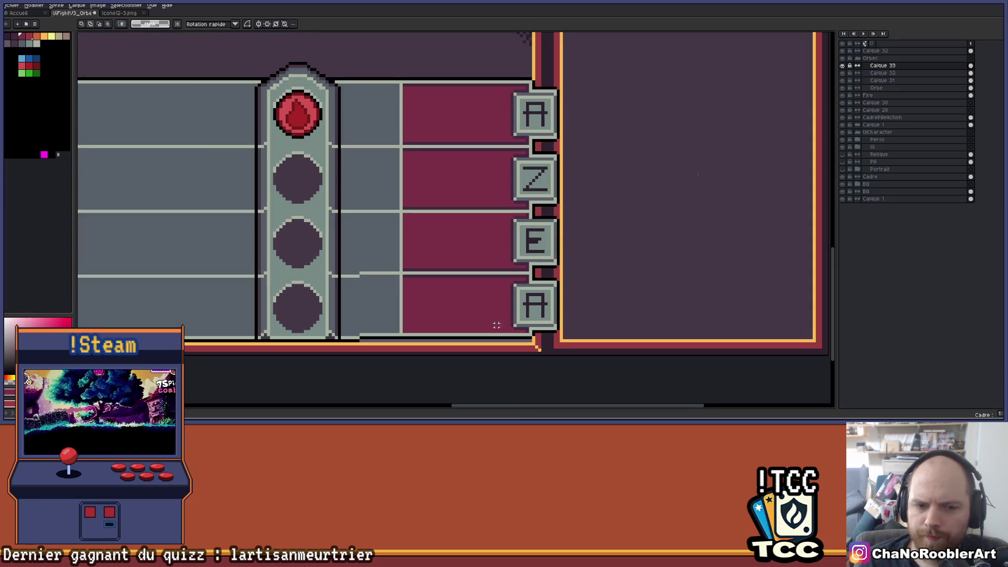
scroll(500, 325, up, 2)
click(910, 73)
click(842, 73)
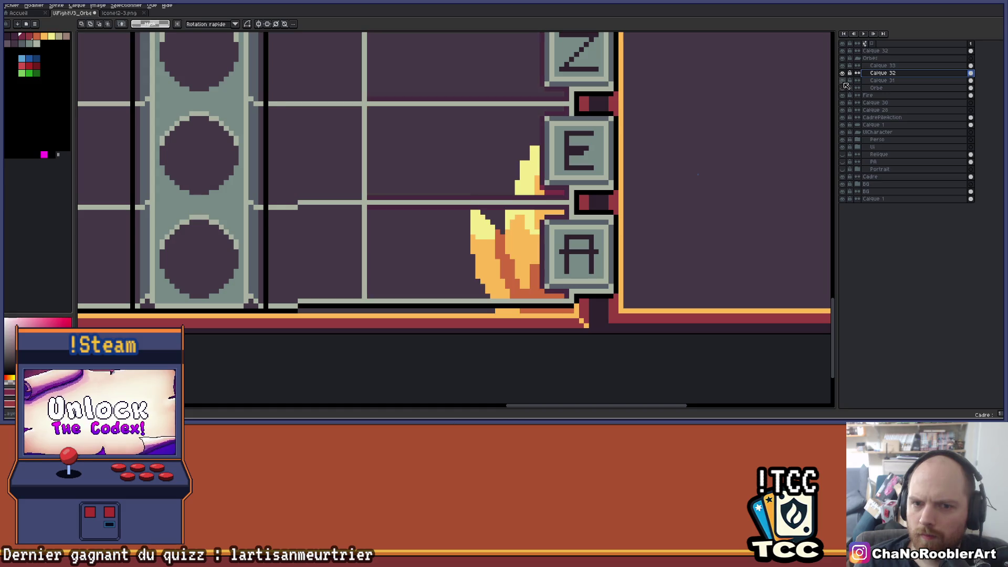
click(843, 81)
click(892, 81)
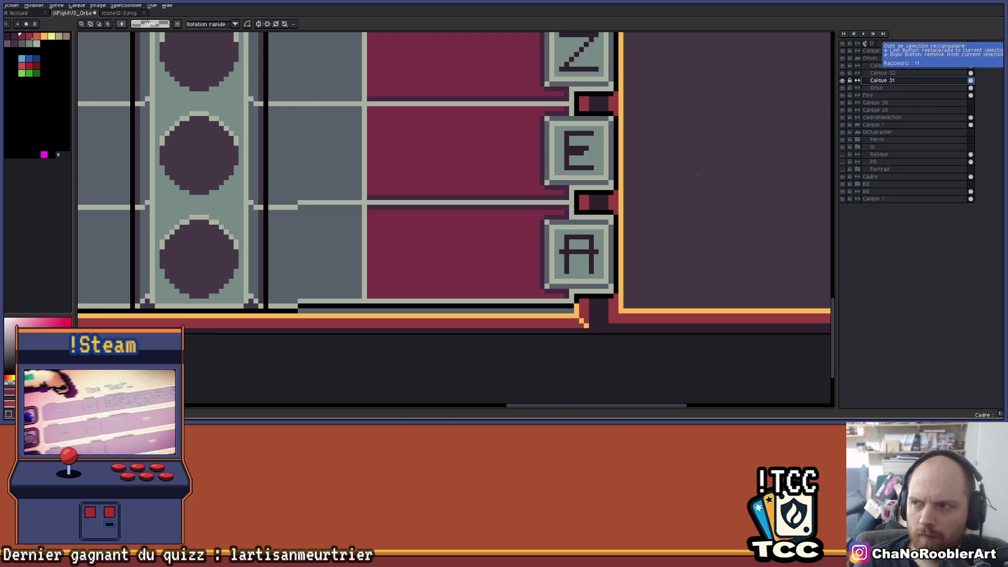
- Nudge the bottom lane edge down one pixel and paint the lane corner pixel maroon
scroll(466, 283, up, 1)
mouse_move(218, 285)
mouse_down()
mouse_move(697, 357)
mouse_move(651, 357)
mouse_up()
key(b)
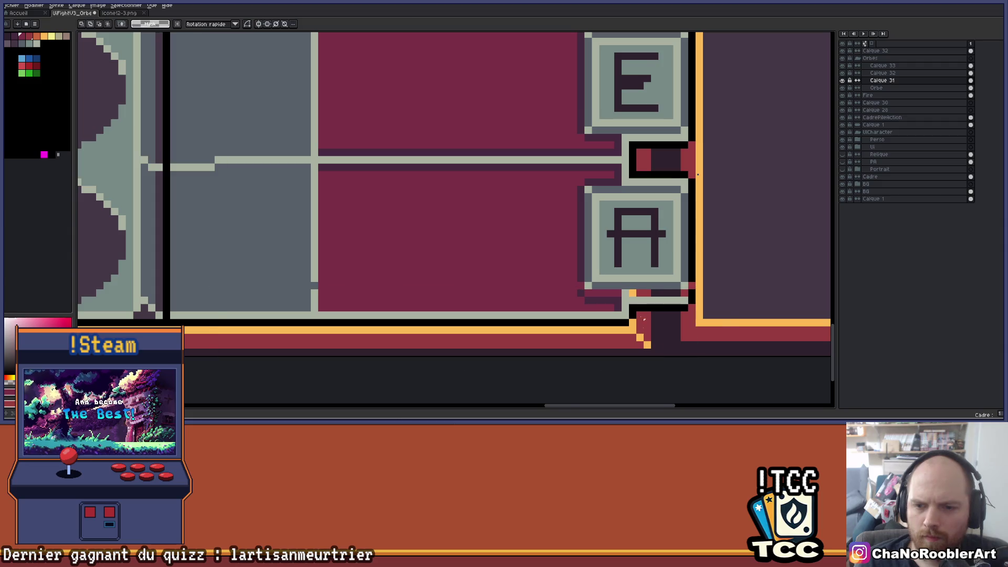
scroll(609, 299, up, 1)
click(589, 290)
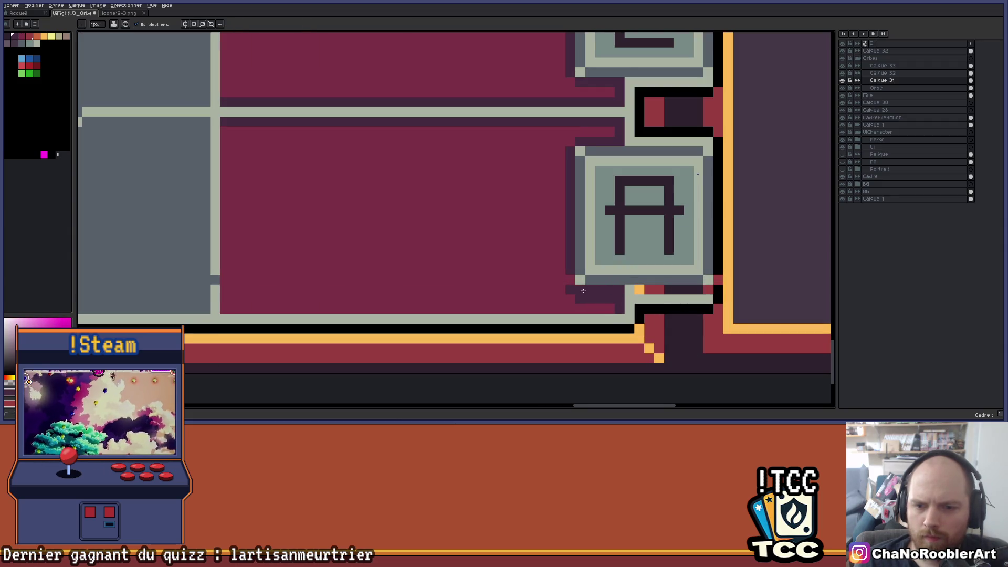
click(578, 295)
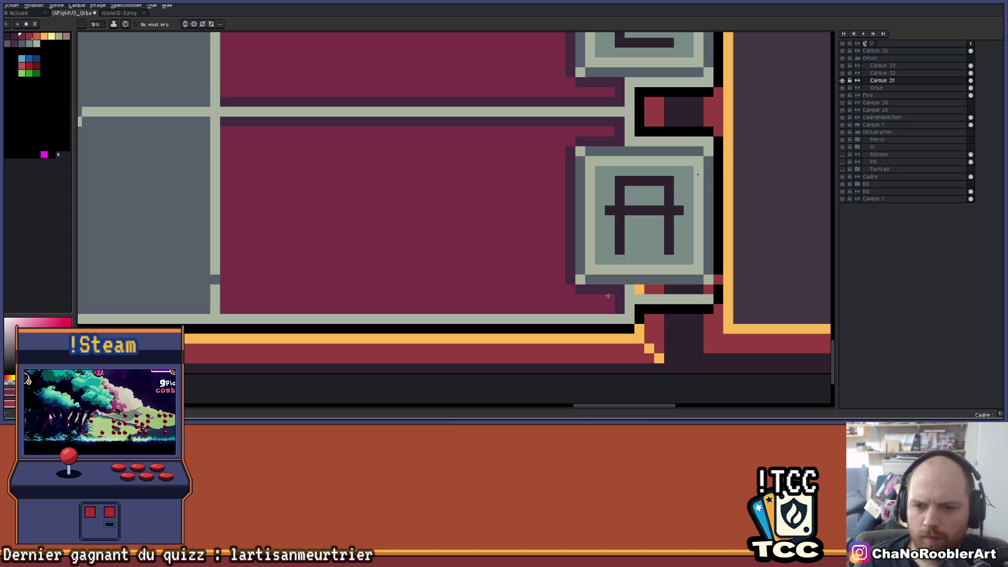
scroll(609, 295, down, 1)
- Pick the dark colour and draw a one-pixel dark line along the row to the edge
alt+click(315, 262)
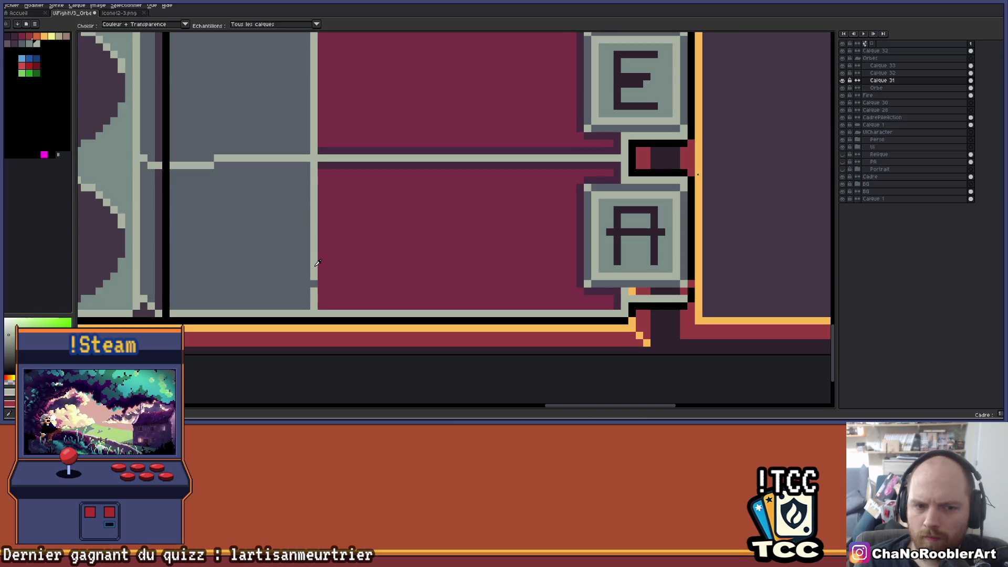
scroll(601, 312, down, 1)
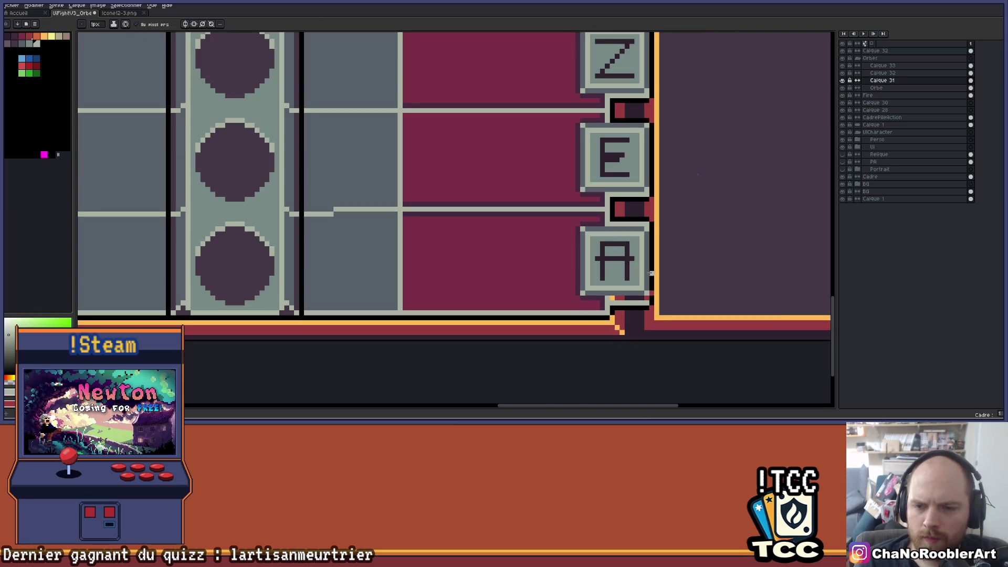
scroll(656, 263, up, 1)
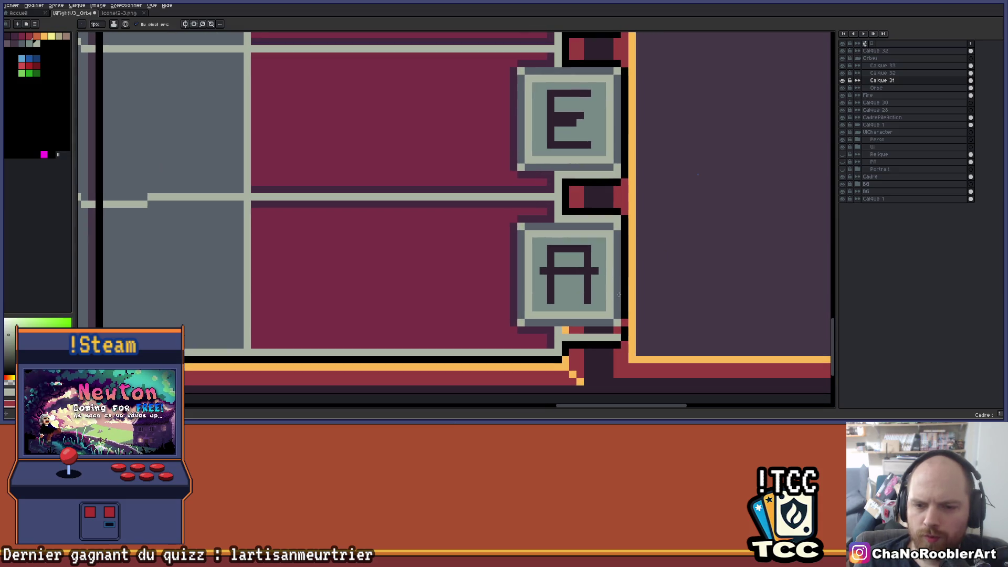
scroll(617, 341, up, 1)
key(alt)
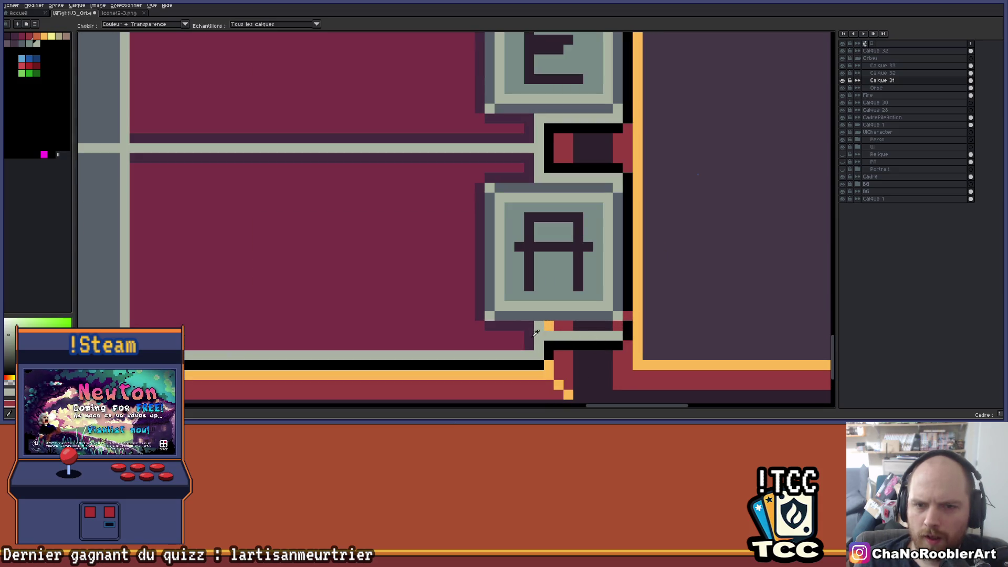
click(515, 344)
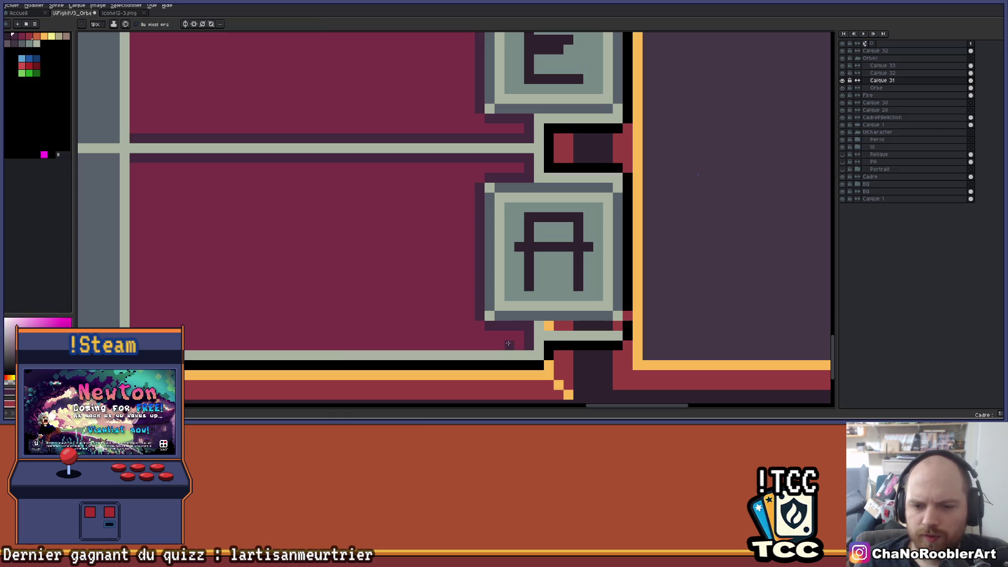
shift+click(186, 344)
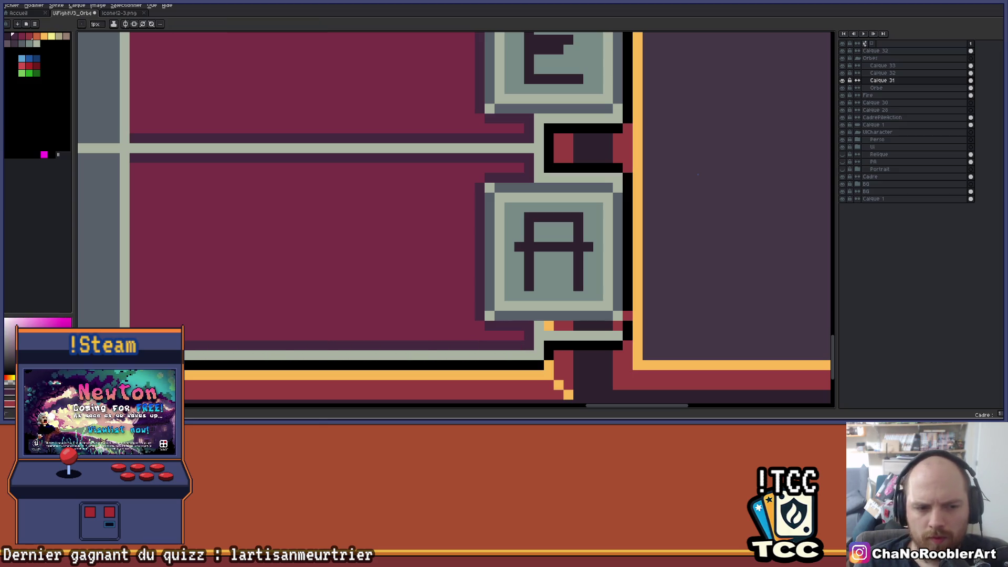
scroll(609, 327, down, 2)
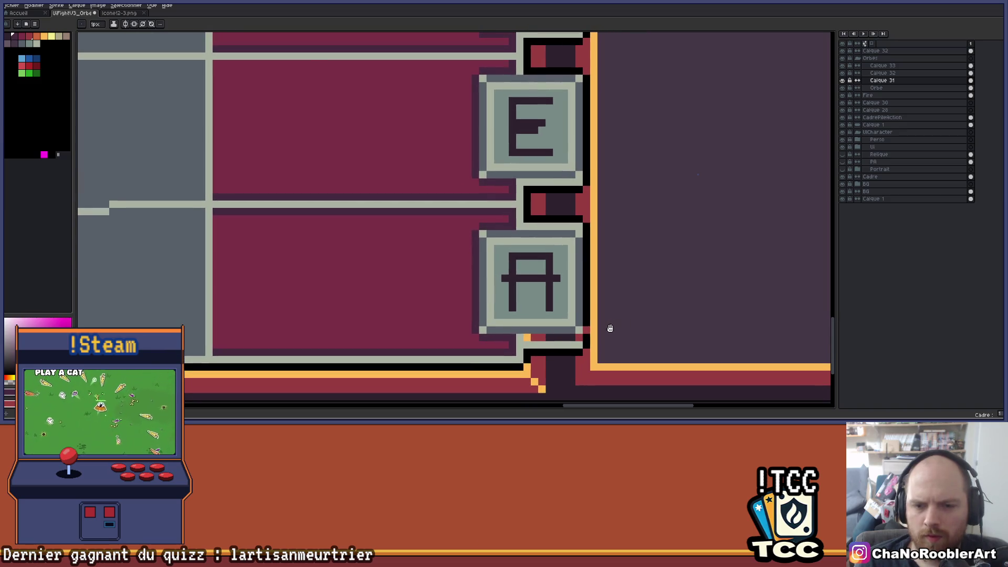
scroll(604, 333, down, 1)
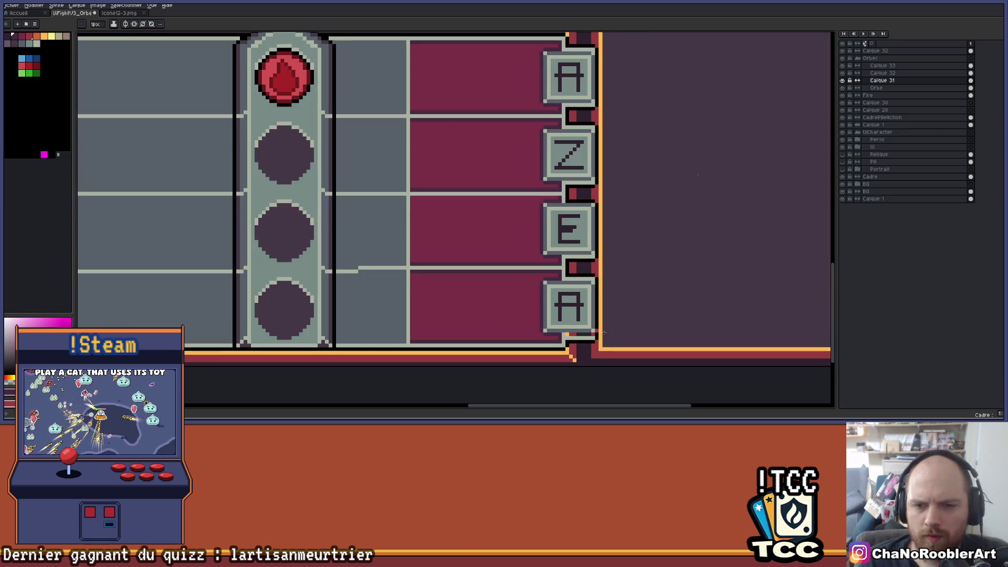
scroll(604, 332, down, 2)
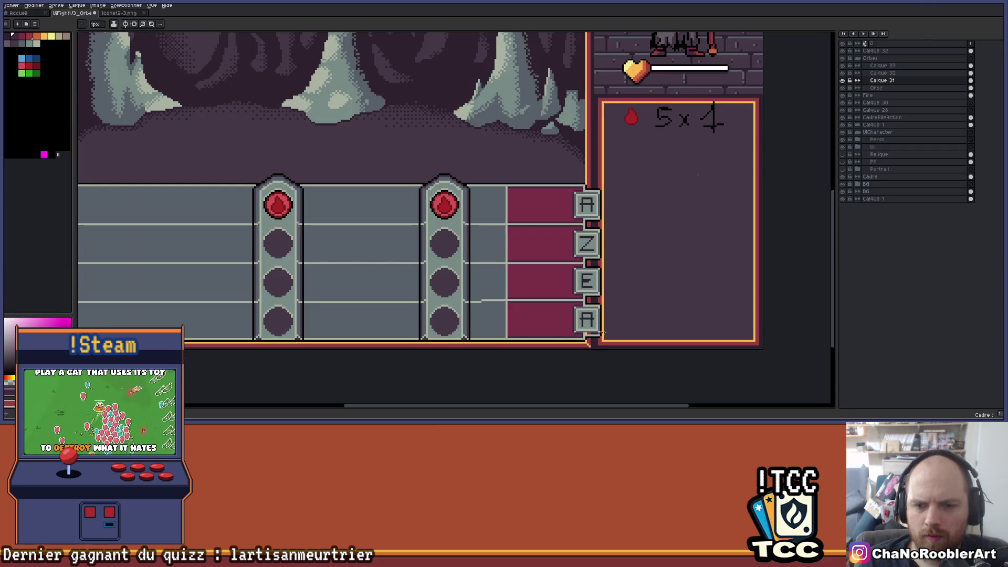
scroll(598, 213, up, 2)
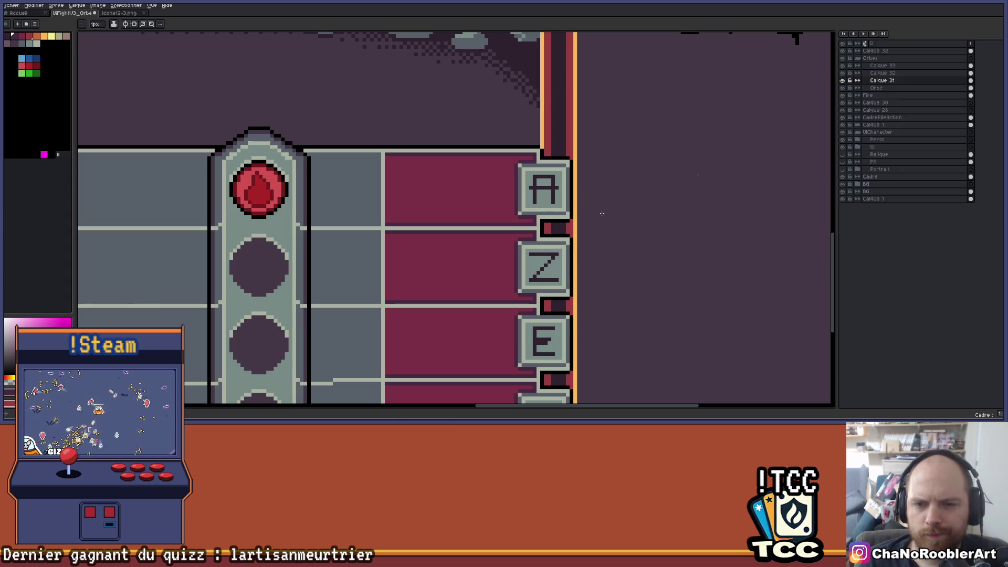
scroll(601, 213, down, 2)
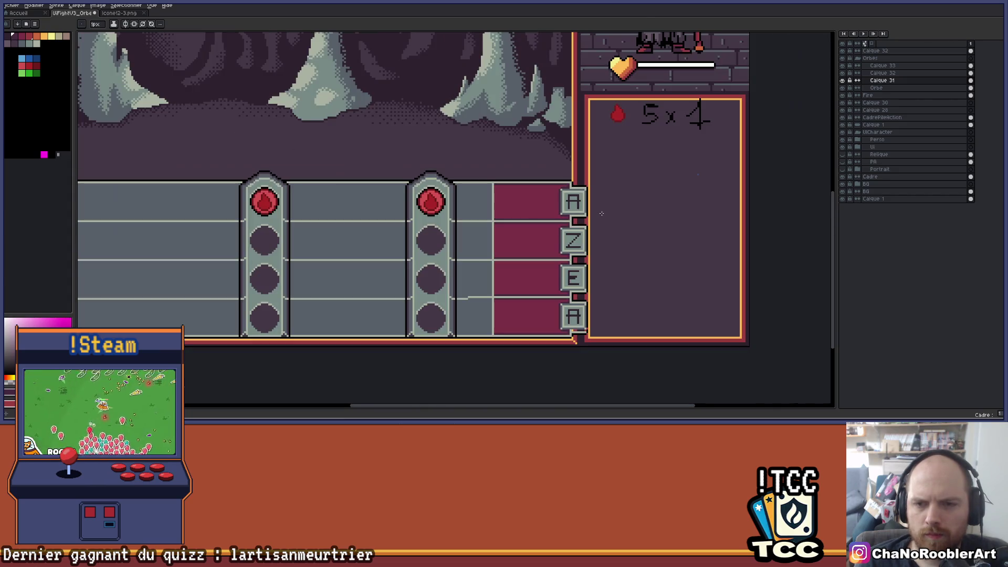
scroll(602, 213, down, 1)
scroll(581, 252, up, 4)
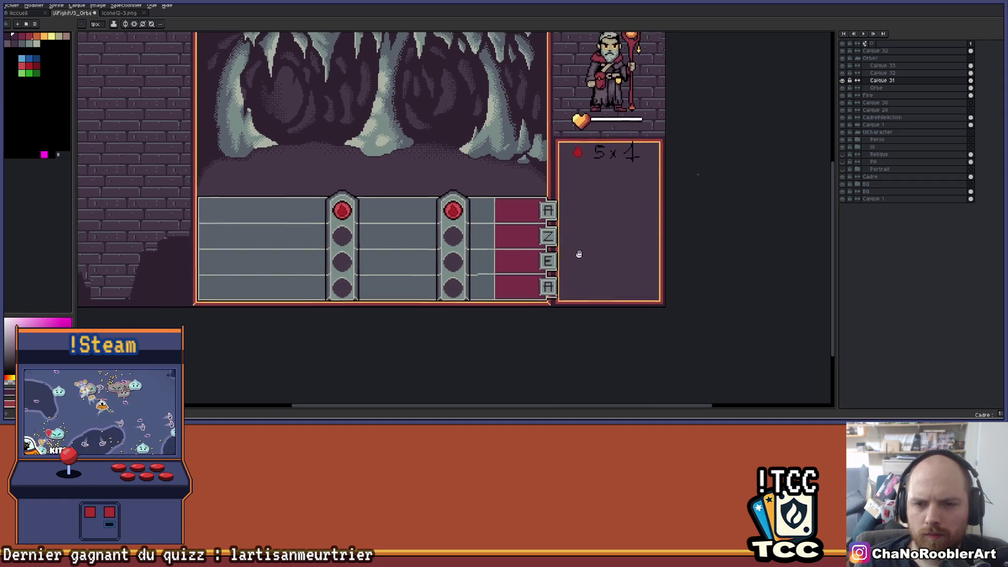
scroll(540, 206, up, 1)
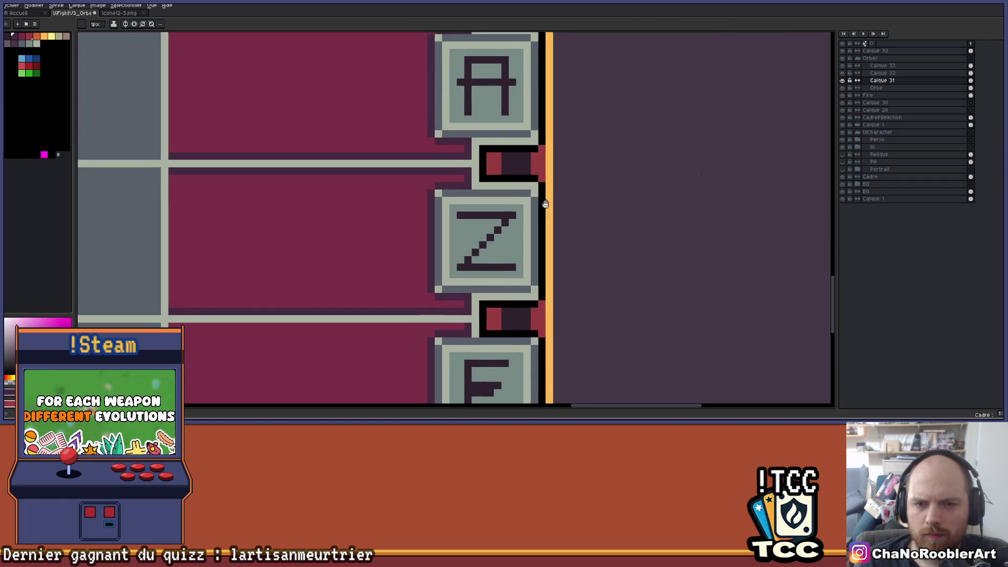
scroll(574, 197, down, 1)
scroll(542, 188, down, 2)
scroll(543, 200, up, 4)
key(i)
click(528, 174)
key(b)
click(22, 44)
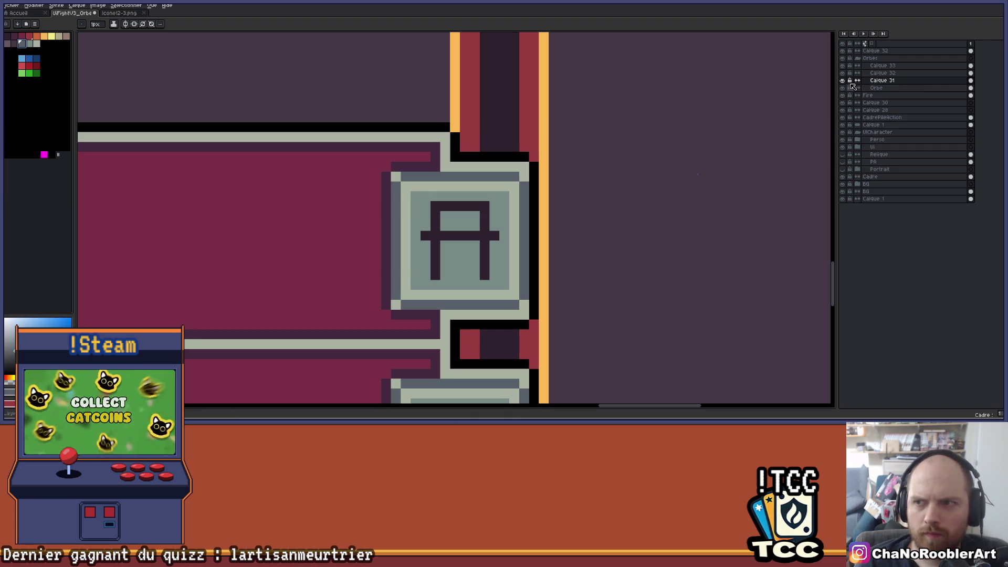
click(864, 66)
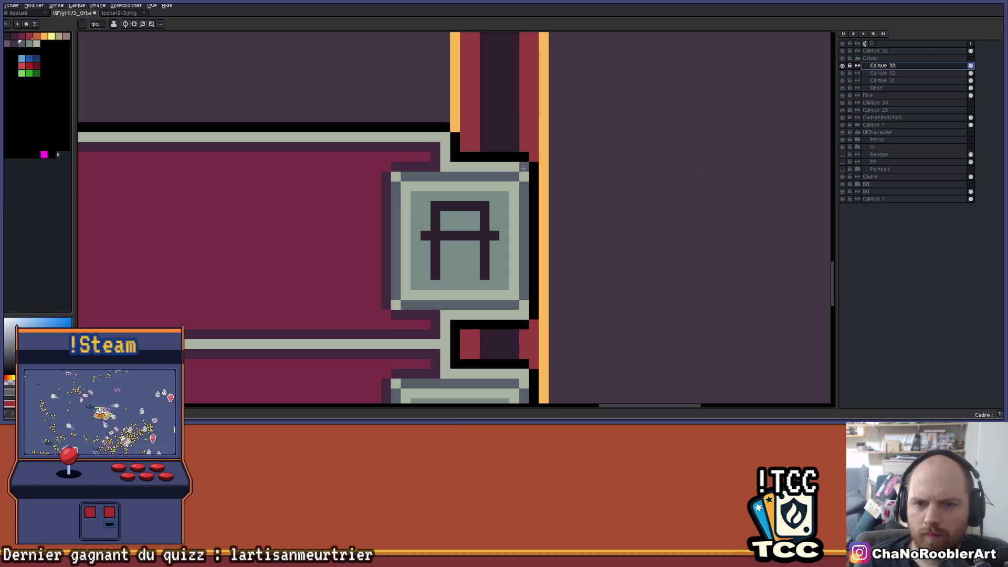
scroll(525, 305, down, 4)
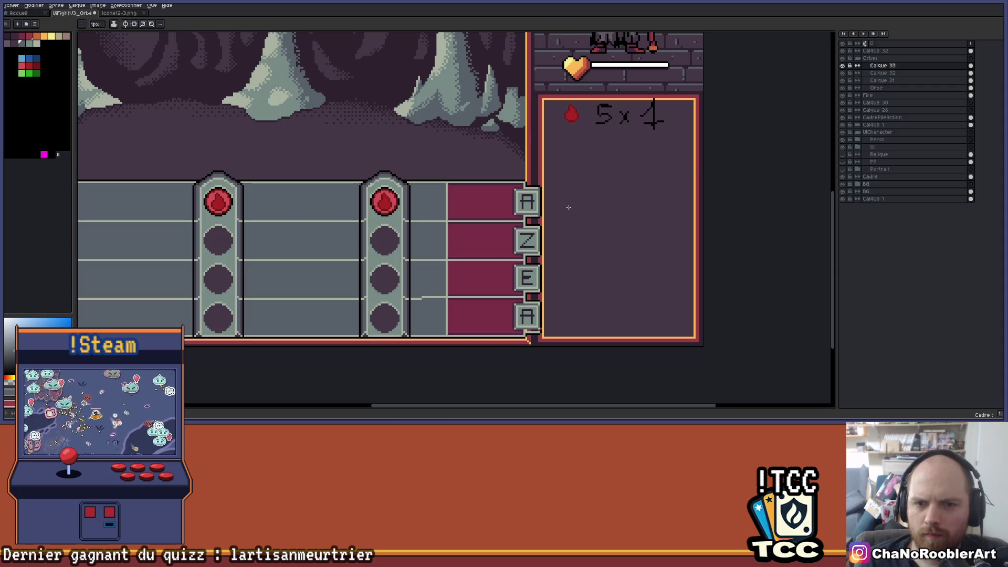
scroll(543, 225, up, 4)
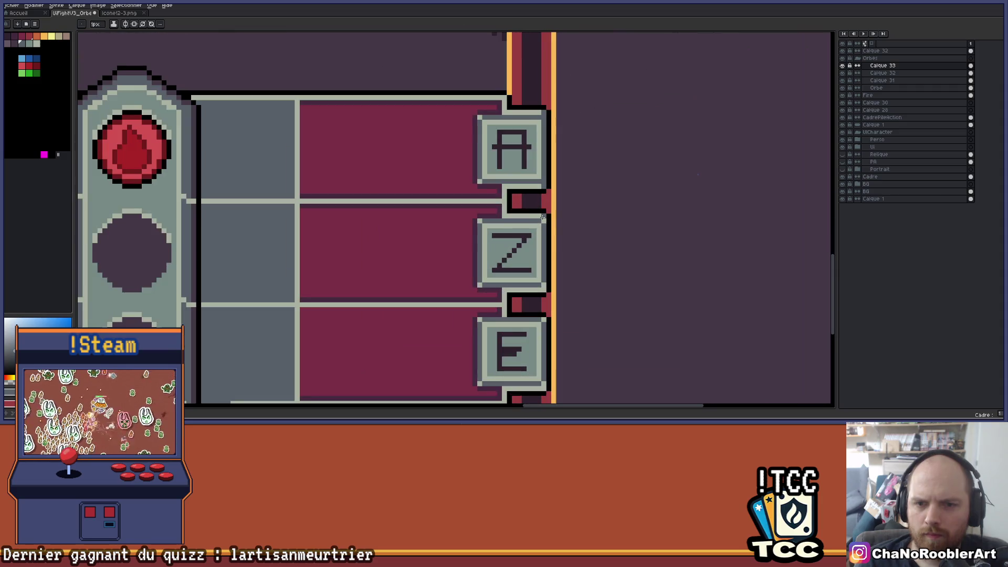
drag(546, 352, 560, 233)
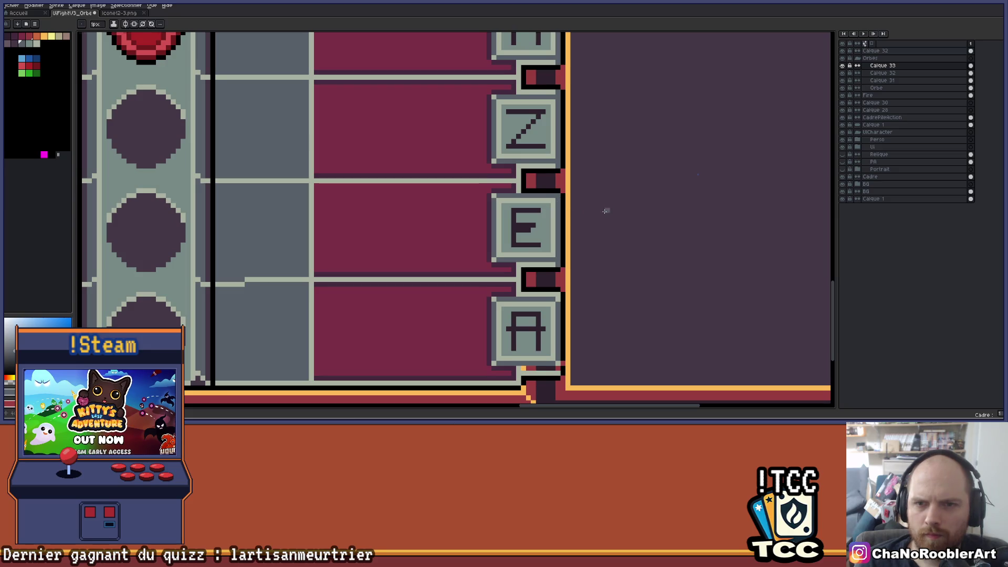
drag(607, 209, 576, 243)
scroll(567, 235, up, 3)
scroll(490, 187, down, 1)
scroll(505, 197, down, 1)
scroll(506, 260, down, 2)
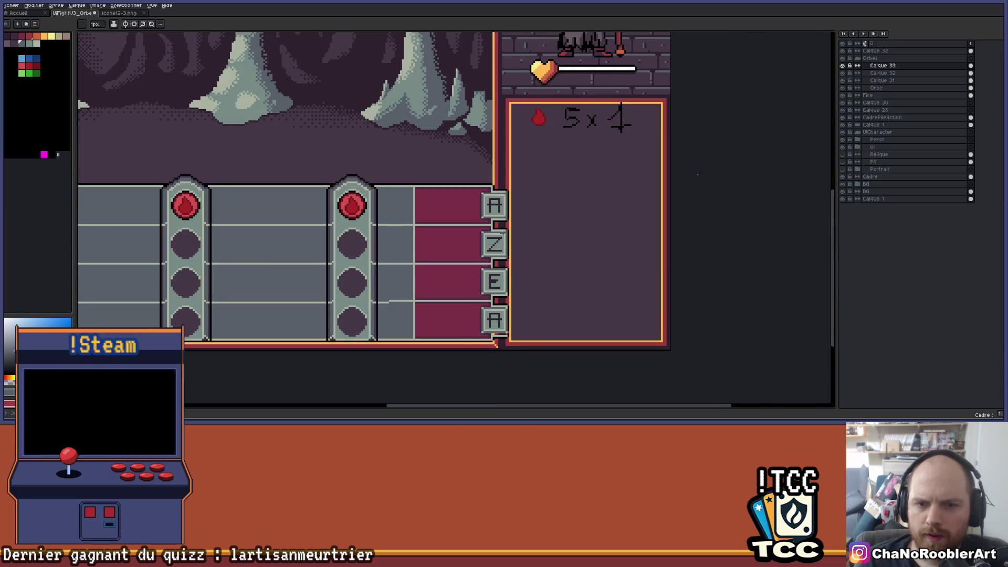
mouse_move(390, 238)
mouse_down()
mouse_move(426, 220)
mouse_move(504, 211)
mouse_up()
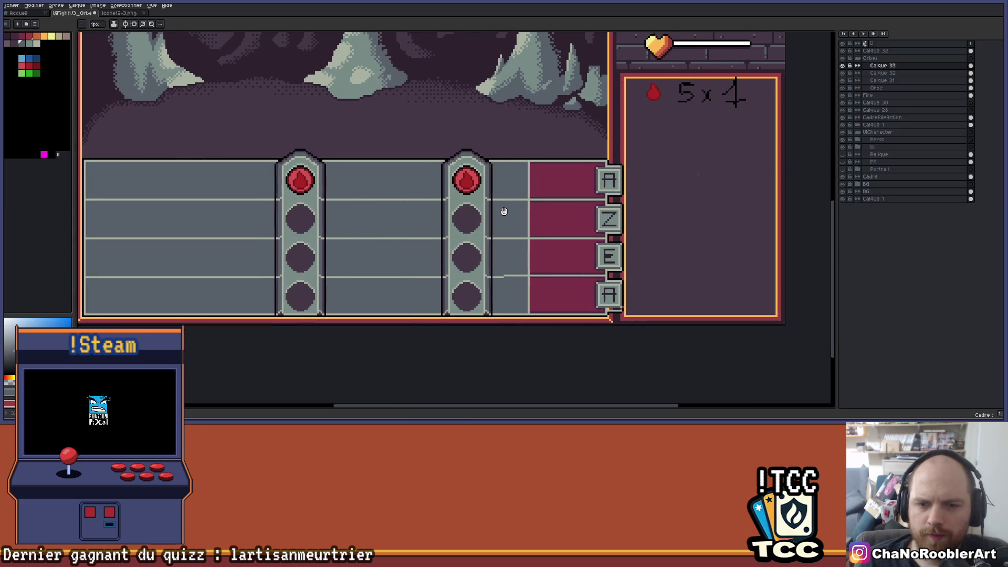
drag(544, 242, 464, 250)
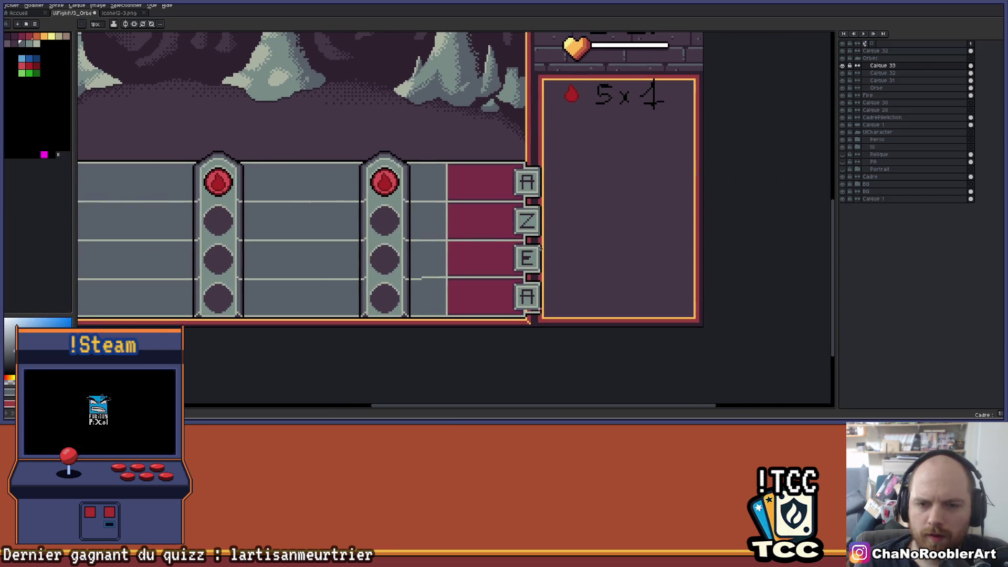
scroll(464, 250, up, 2)
mouse_move(553, 301)
mouse_down()
mouse_move(563, 182)
mouse_move(704, 211)
mouse_up()
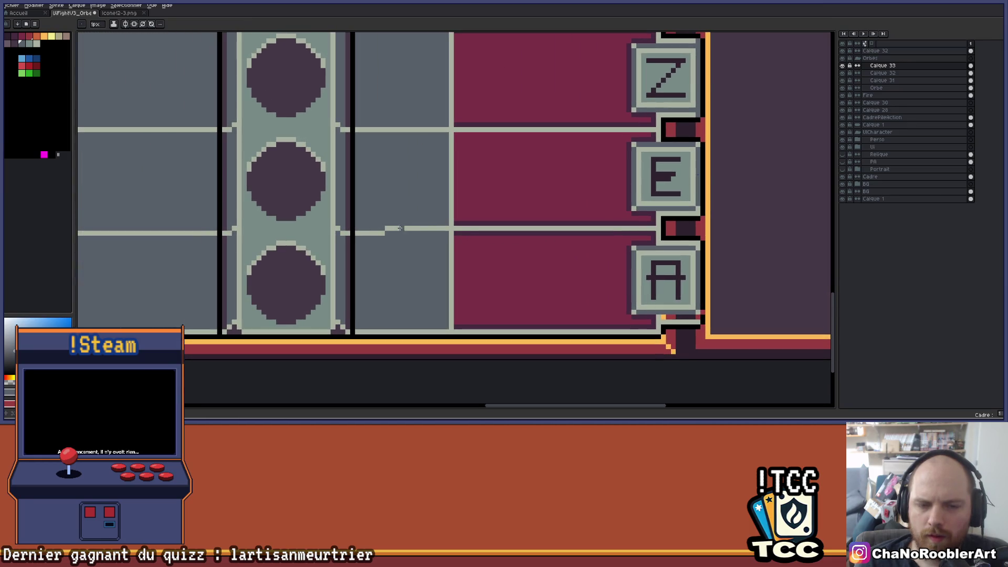
key(bracketright)
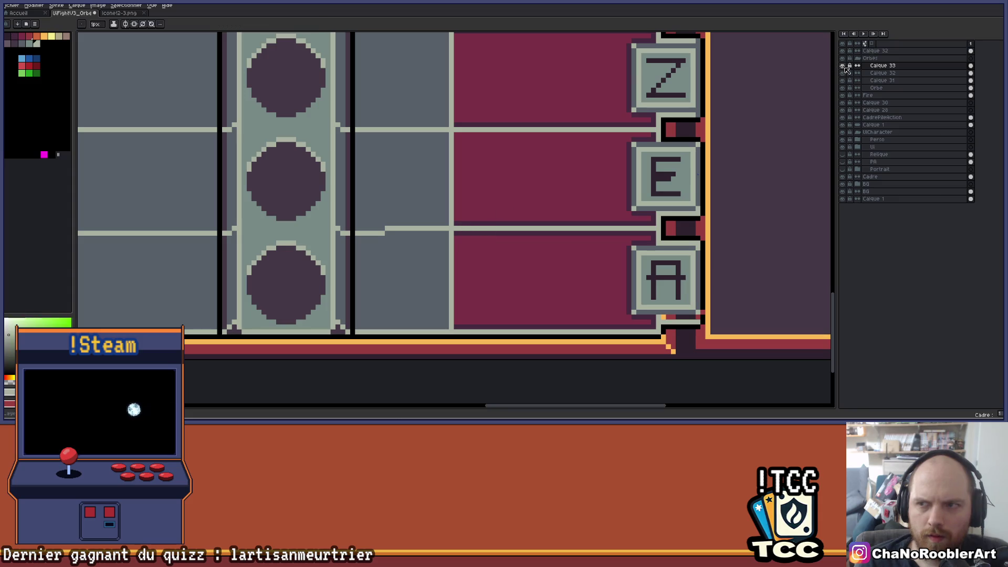
- Hide the orb column and draw a short pixel line left of the step on Calque 31
click(842, 73)
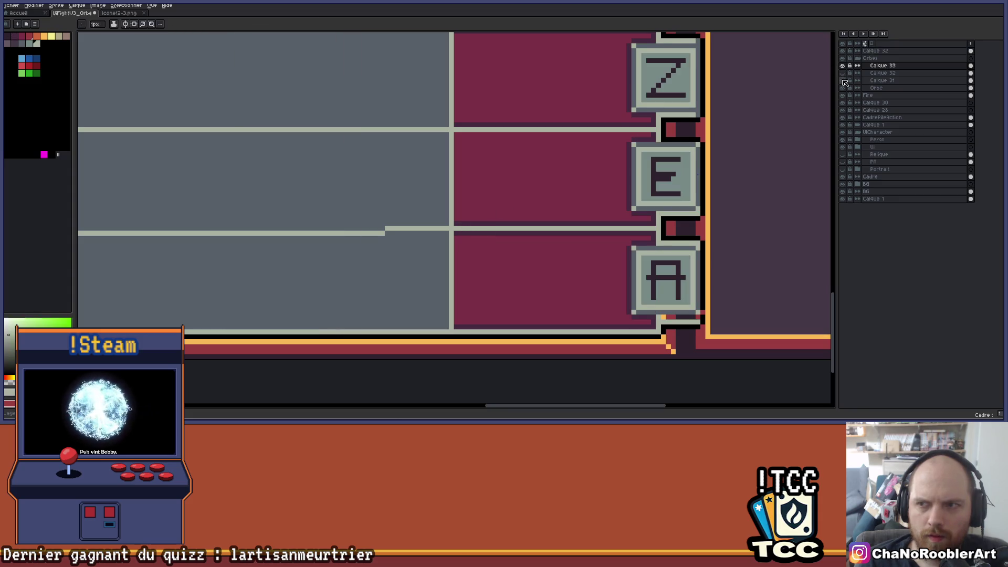
click(882, 81)
key(i)
key(b)
click(317, 229)
shift+click(384, 229)
- Extend the black outline beneath the bottom A button toward the frame border
mouse_move(487, 230)
mouse_down()
mouse_move(437, 243)
mouse_move(333, 243)
mouse_up()
mouse_move(491, 234)
mouse_down()
mouse_move(449, 235)
mouse_move(462, 313)
mouse_up()
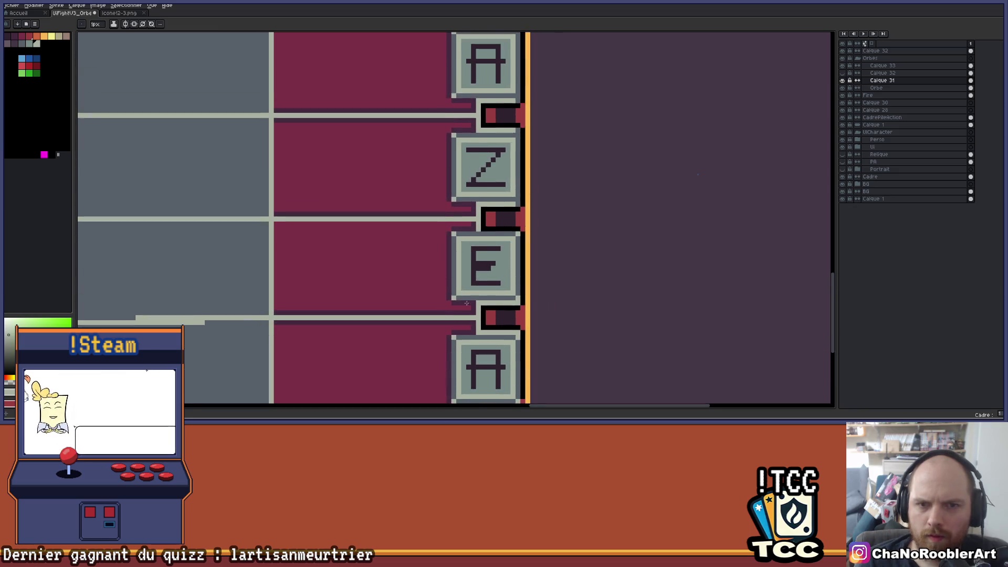
scroll(473, 199, down, 1)
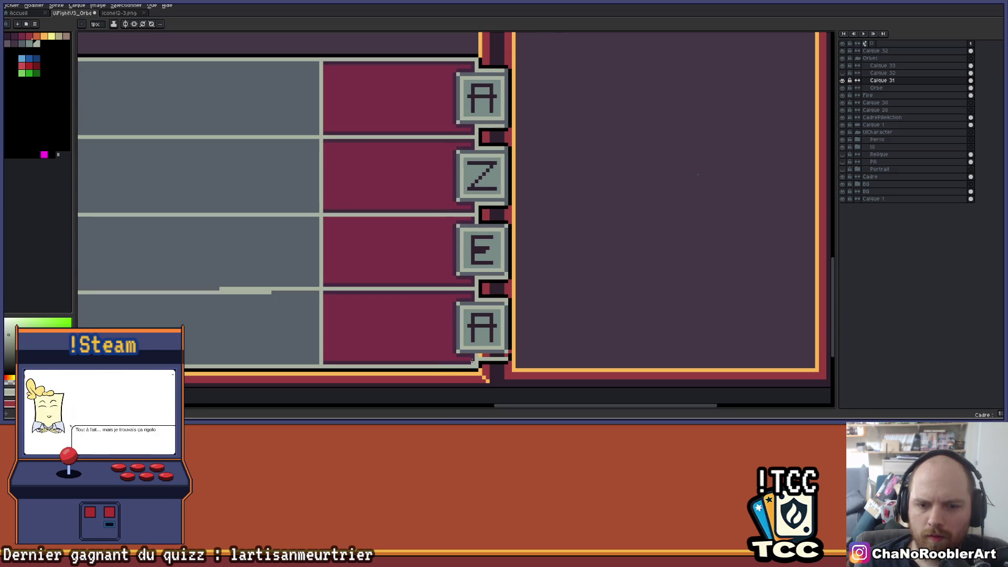
scroll(475, 359, down, 1)
scroll(467, 352, up, 3)
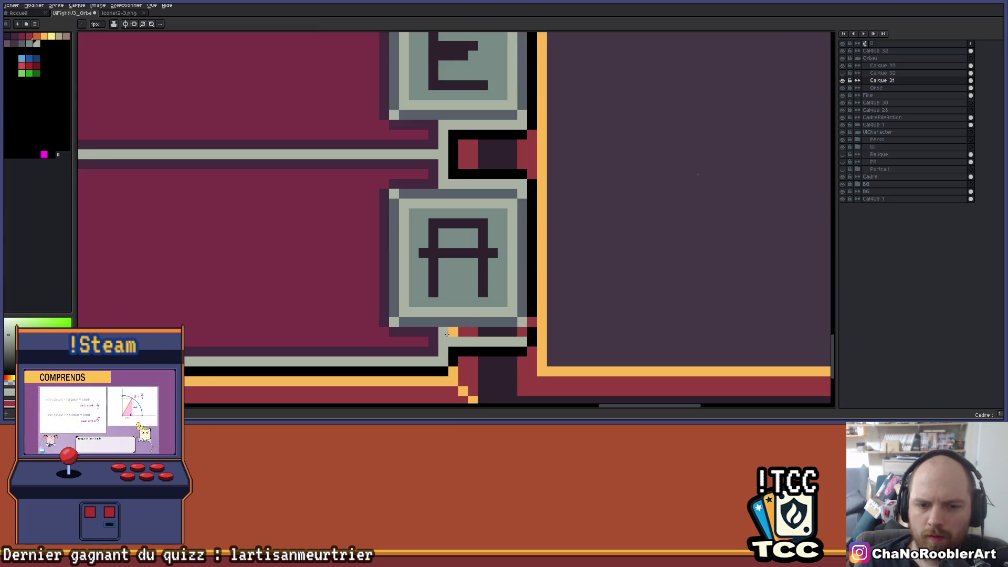
scroll(522, 335, down, 3)
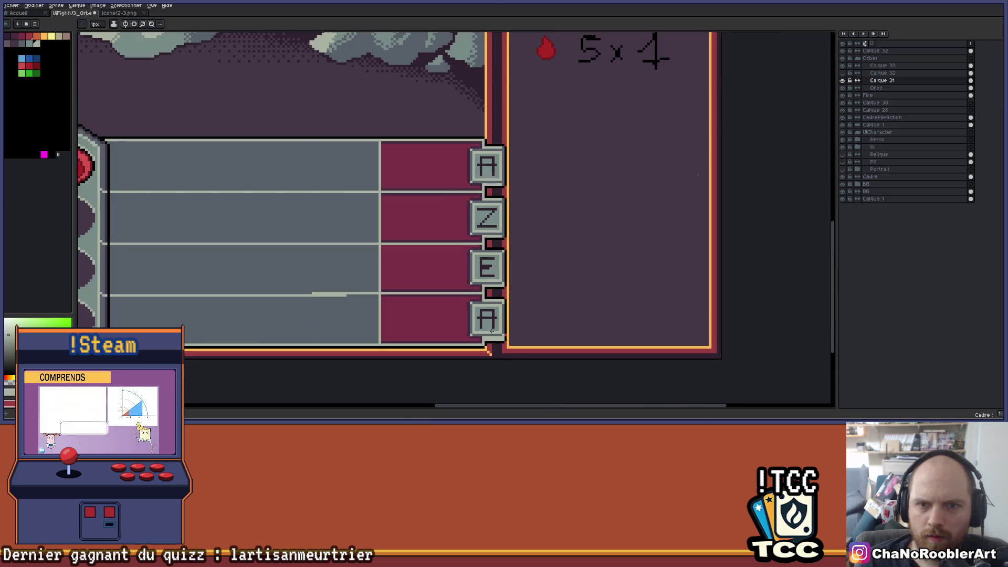
scroll(496, 333, up, 3)
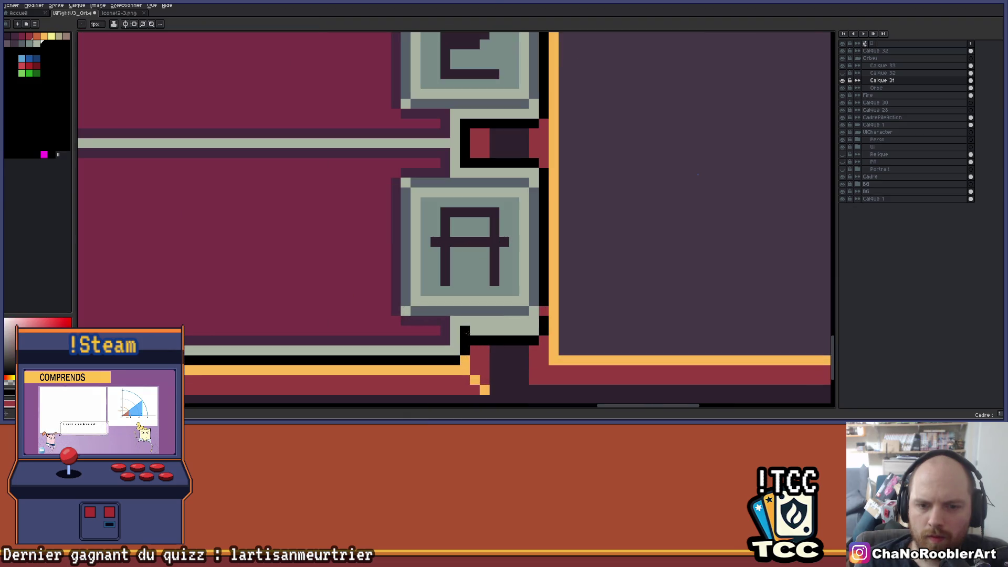
drag(516, 330, 540, 322)
- Switch to a larger square brush while zooming around the key column
key(e)
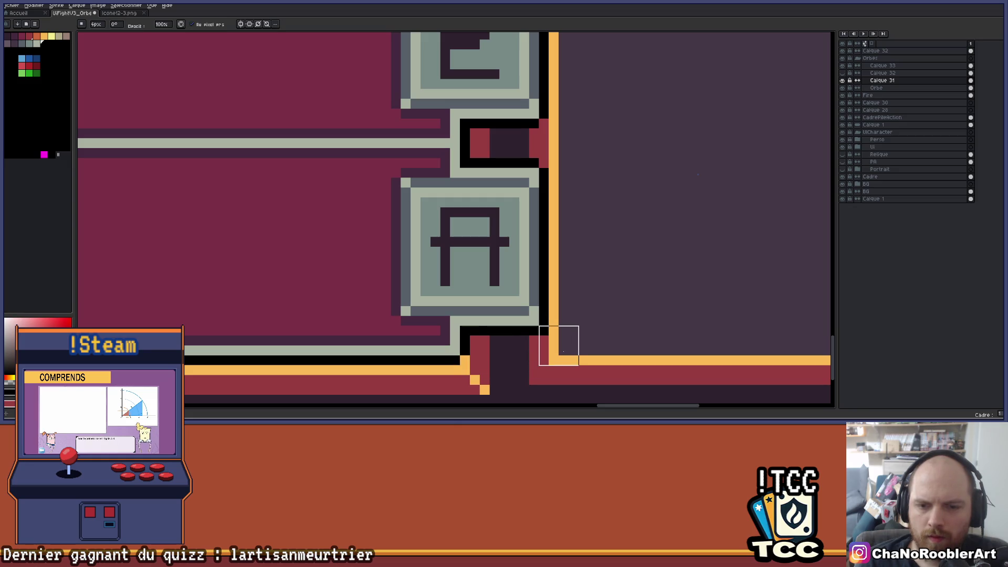
scroll(569, 345, down, 4)
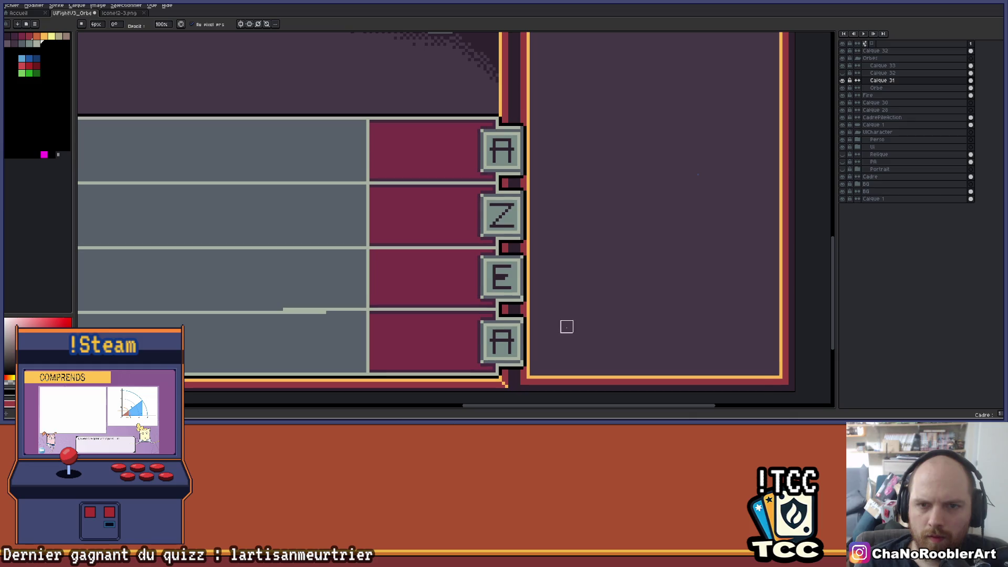
scroll(567, 324, down, 1)
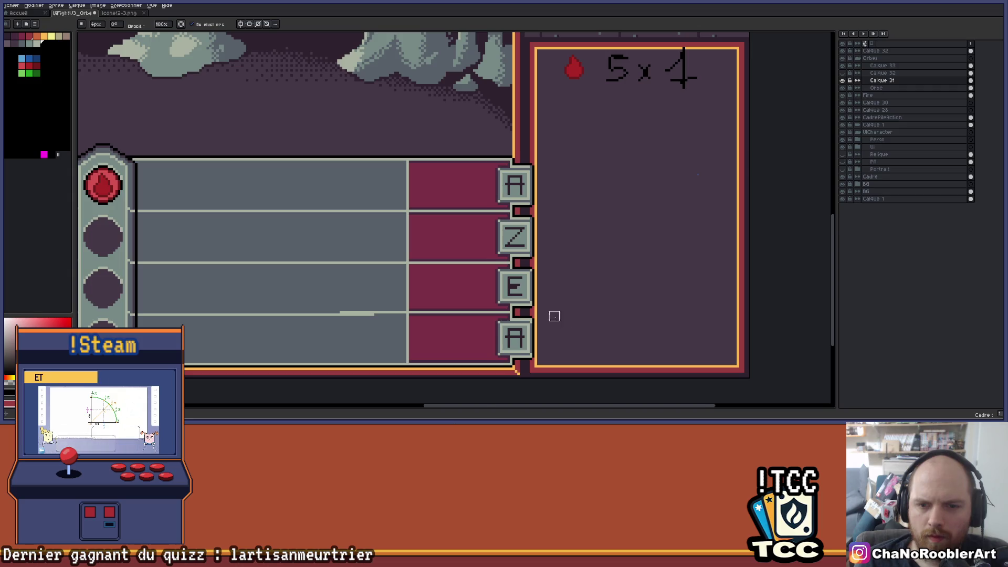
scroll(533, 293, up, 3)
scroll(556, 207, down, 3)
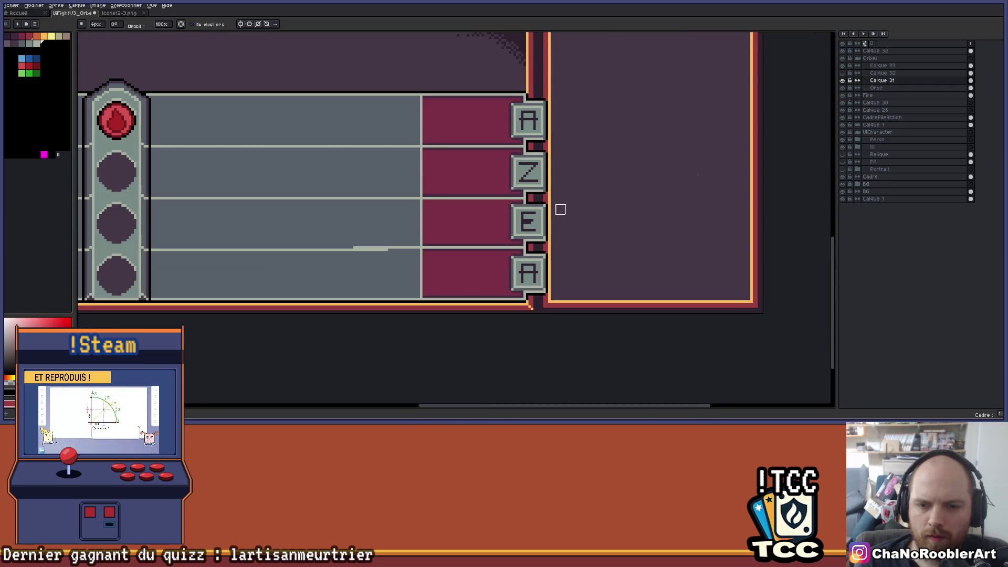
scroll(537, 277, up, 3)
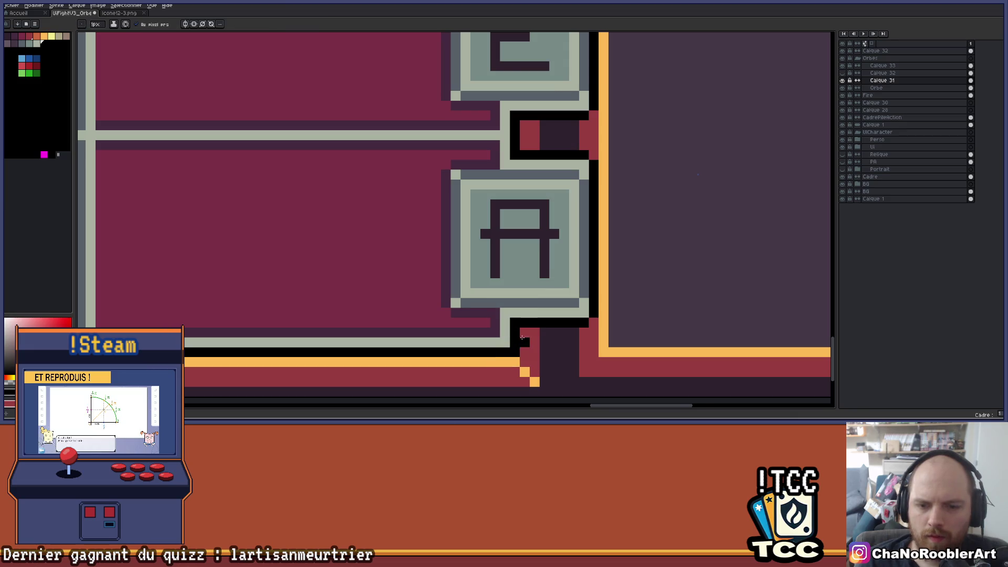
scroll(510, 348, down, 5)
scroll(535, 203, up, 5)
scroll(529, 233, up, 2)
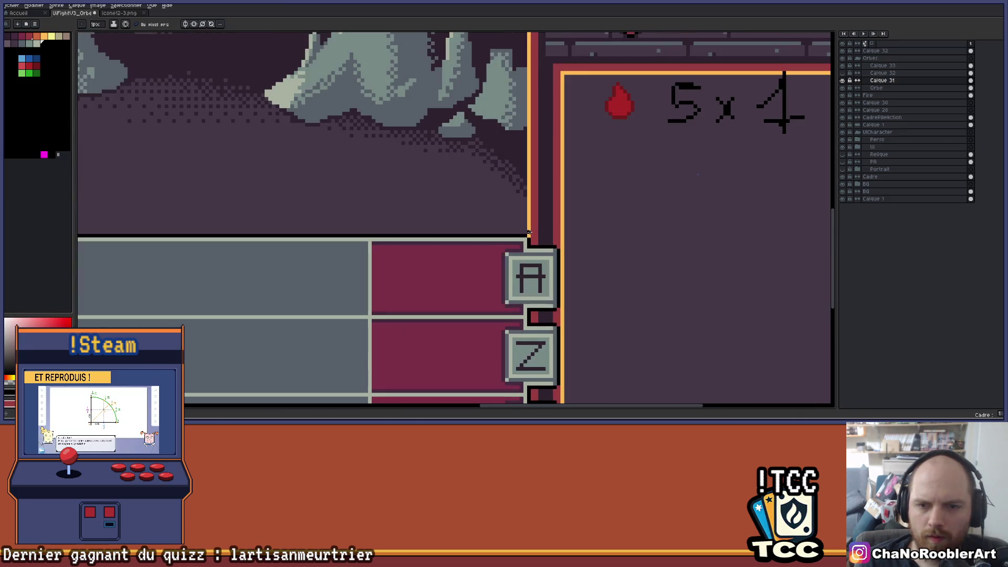
scroll(528, 237, down, 2)
scroll(551, 221, up, 1)
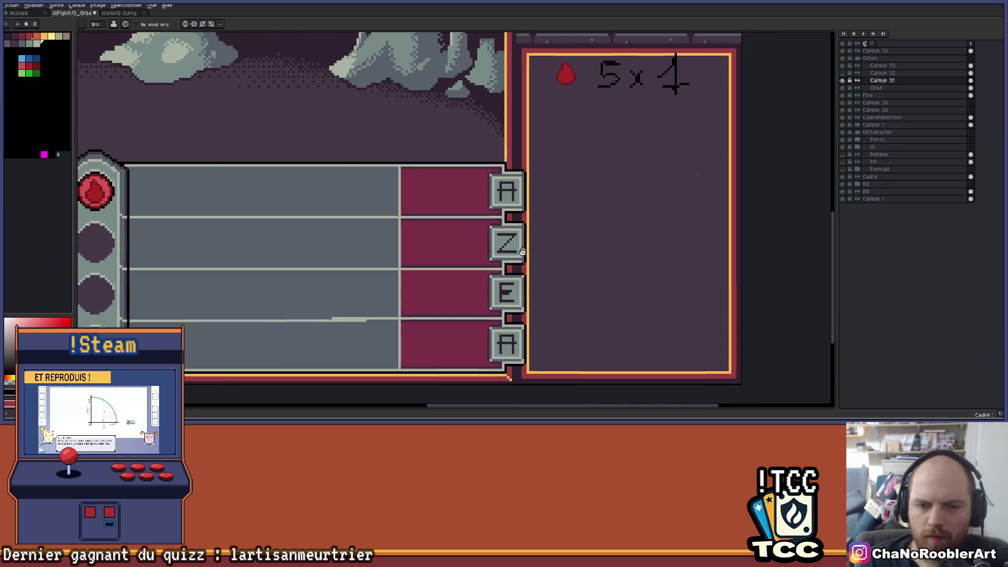
scroll(556, 214, down, 1)
- Pan onto the A button's top edge, sample a colour and return to the one-pixel pencil
key(v)
scroll(559, 210, down, 1)
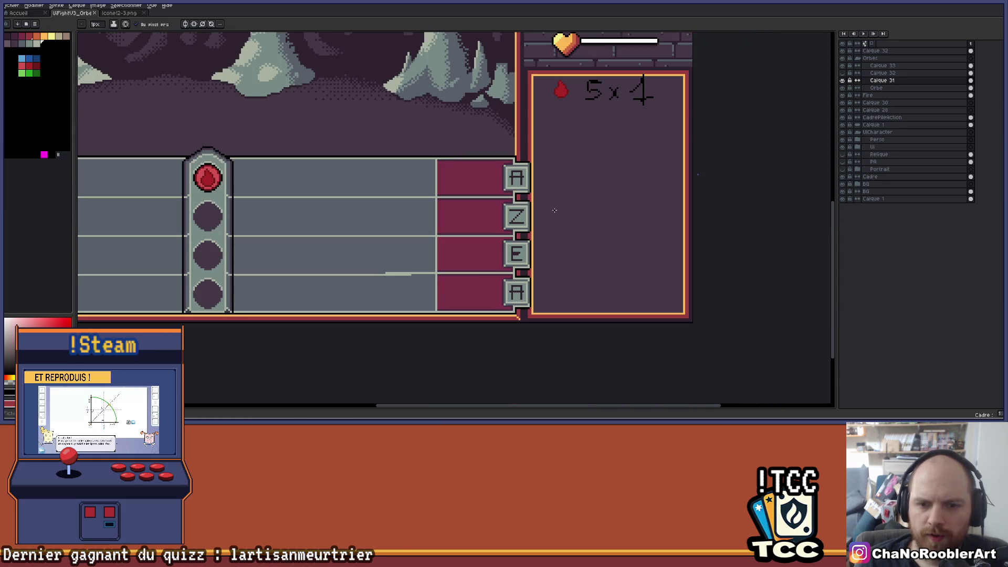
scroll(552, 228, down, 3)
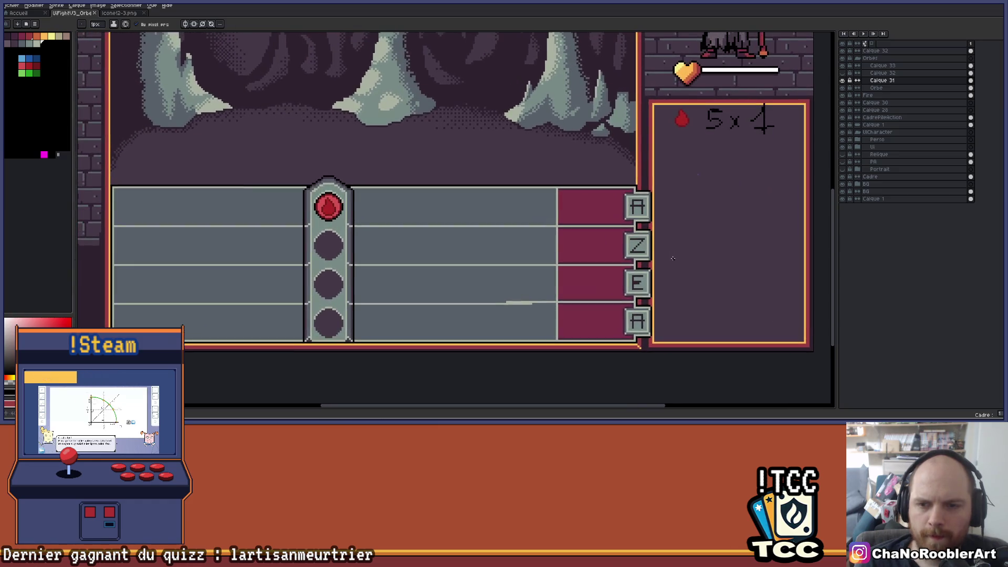
scroll(576, 239, up, 1)
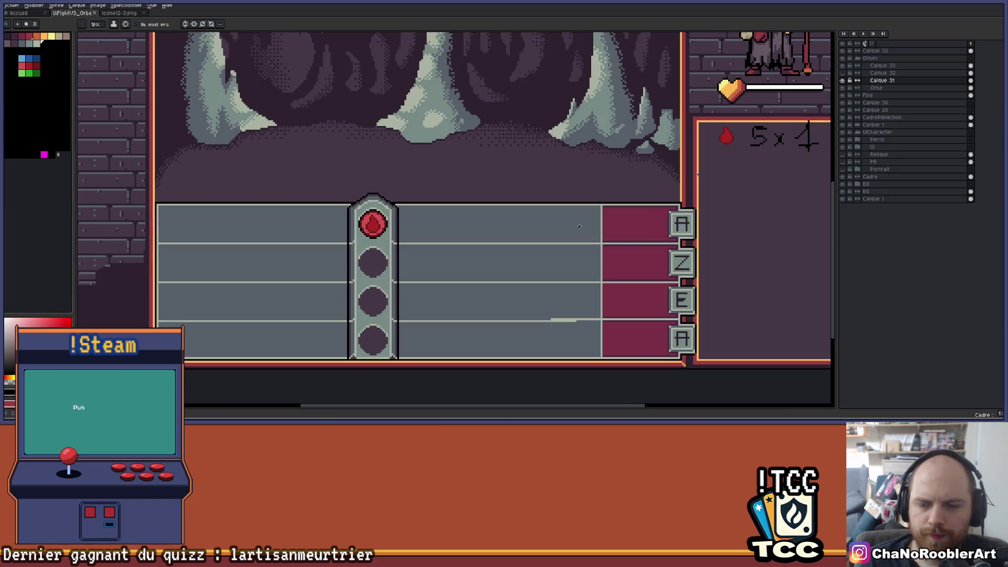
scroll(577, 244, right, 1)
scroll(580, 249, right, 1)
scroll(575, 239, up, 4)
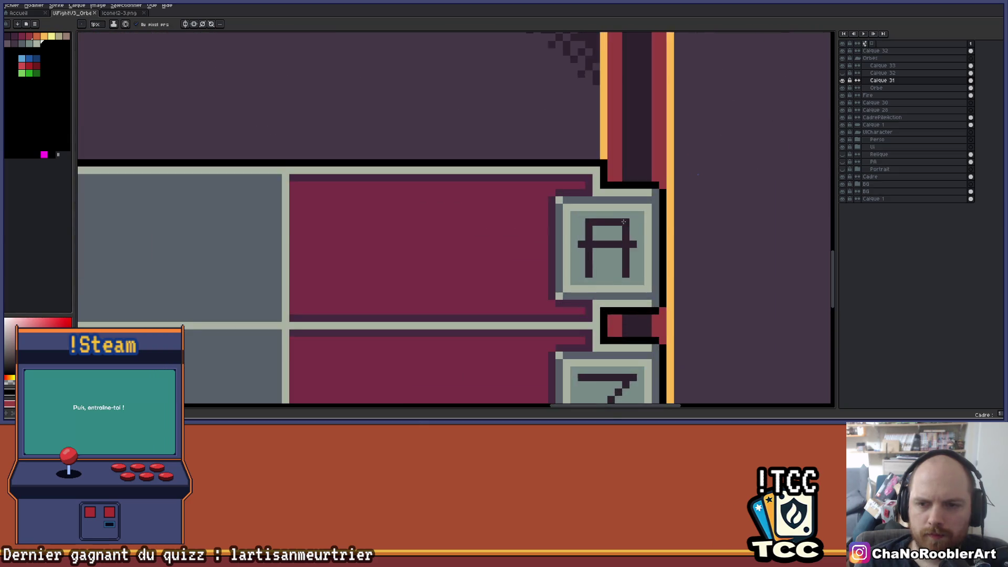
drag(566, 222, 518, 231)
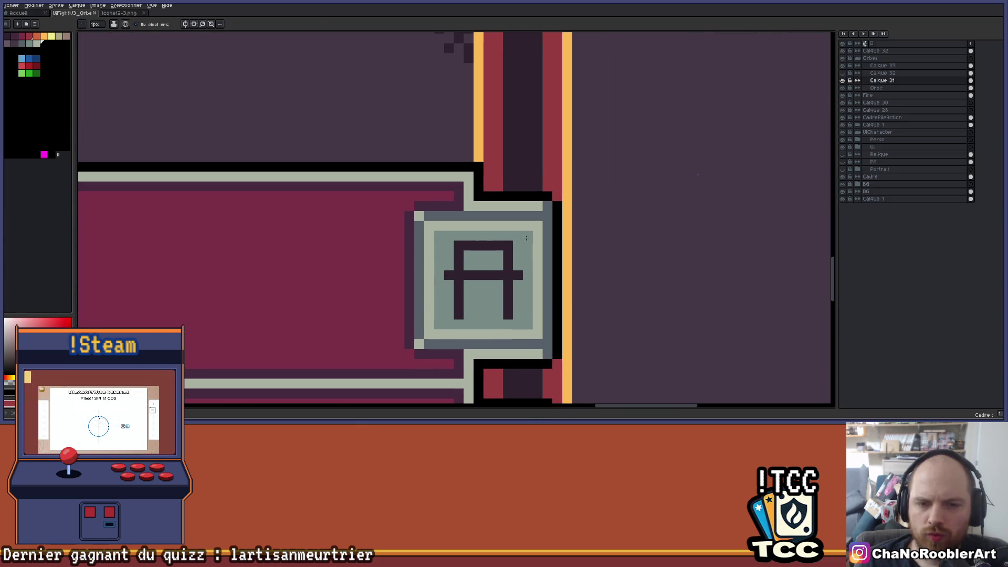
key(i)
key(b)
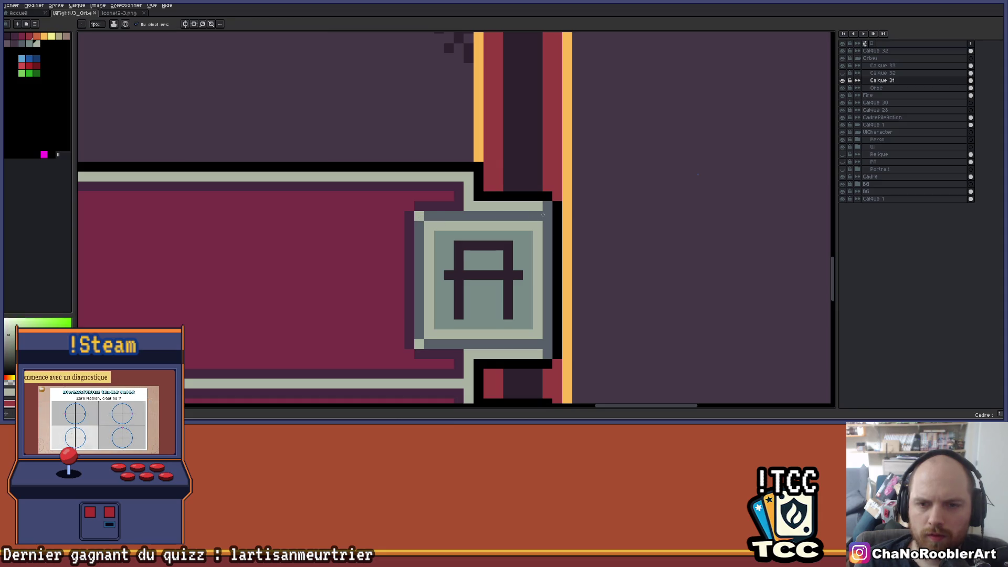
click(842, 65)
- On Calque 33, bucket-fill the grey row below the A button with dark colour
click(842, 65)
click(874, 65)
click(554, 218)
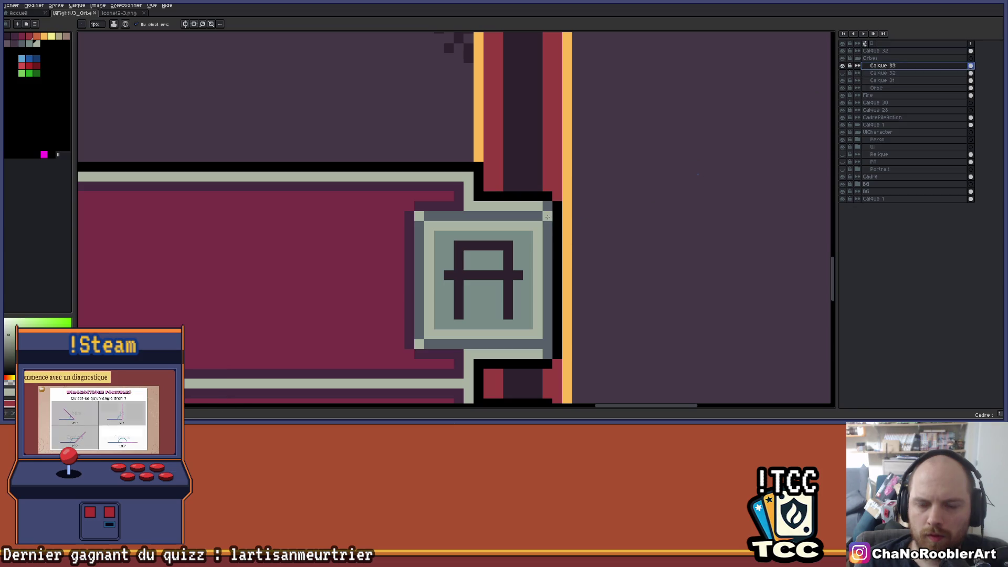
scroll(556, 304, down, 3)
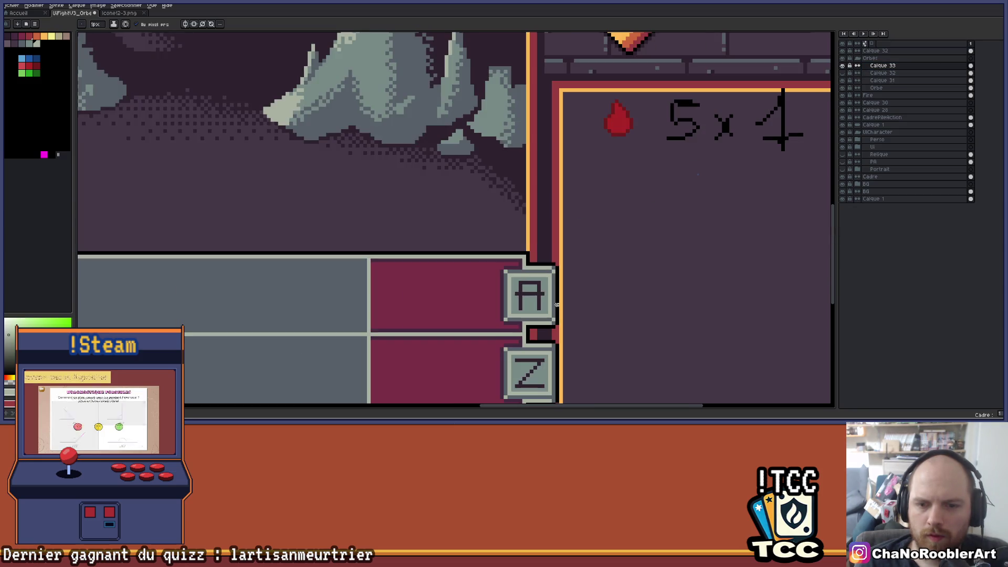
scroll(540, 288, up, 5)
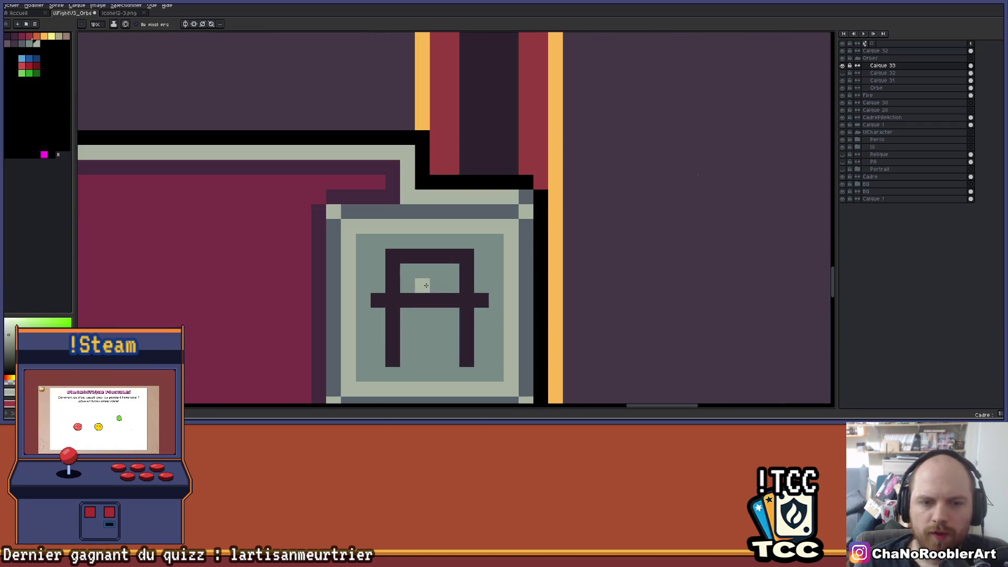
scroll(426, 286, down, 4)
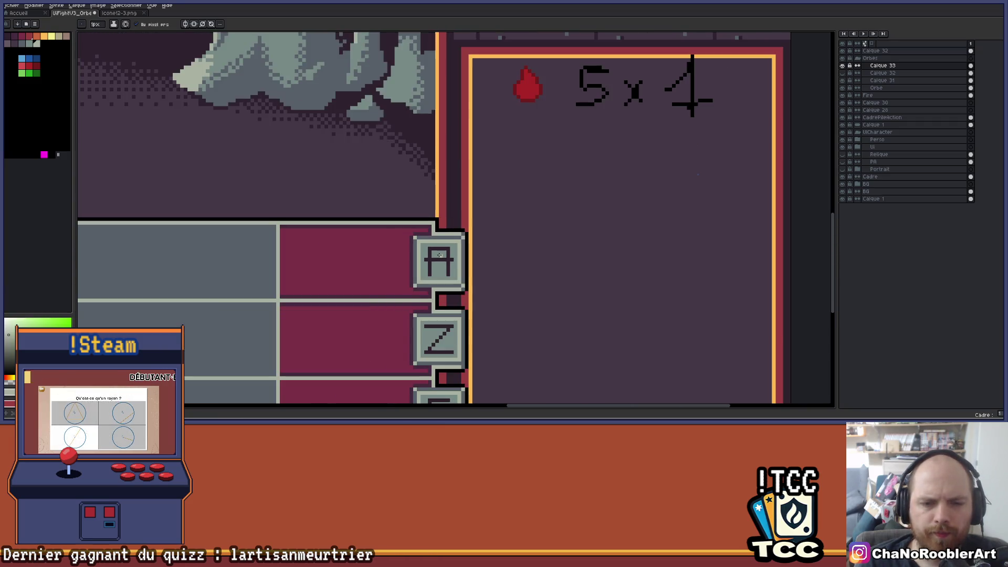
scroll(439, 255, up, 2)
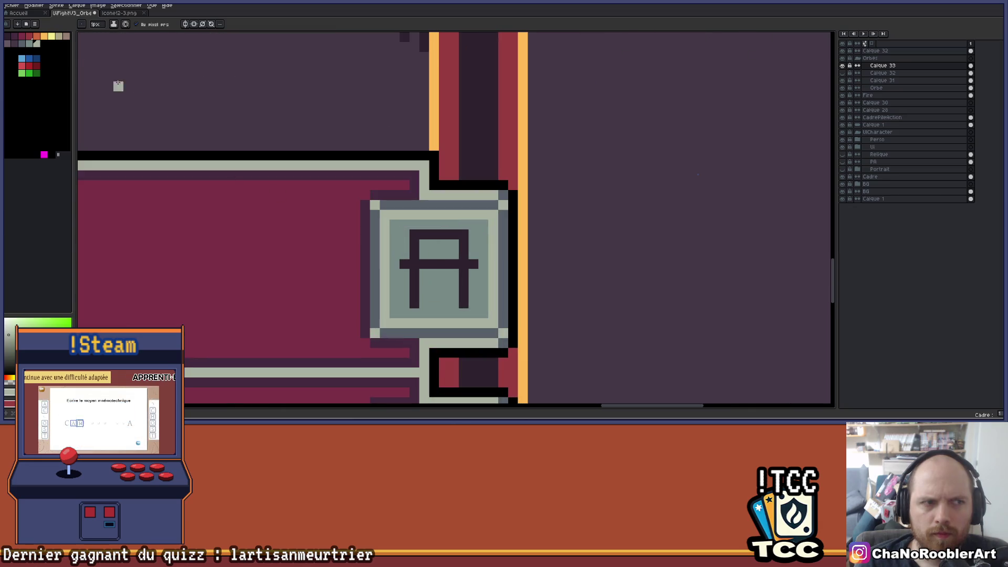
click(16, 38)
key(g)
click(420, 335)
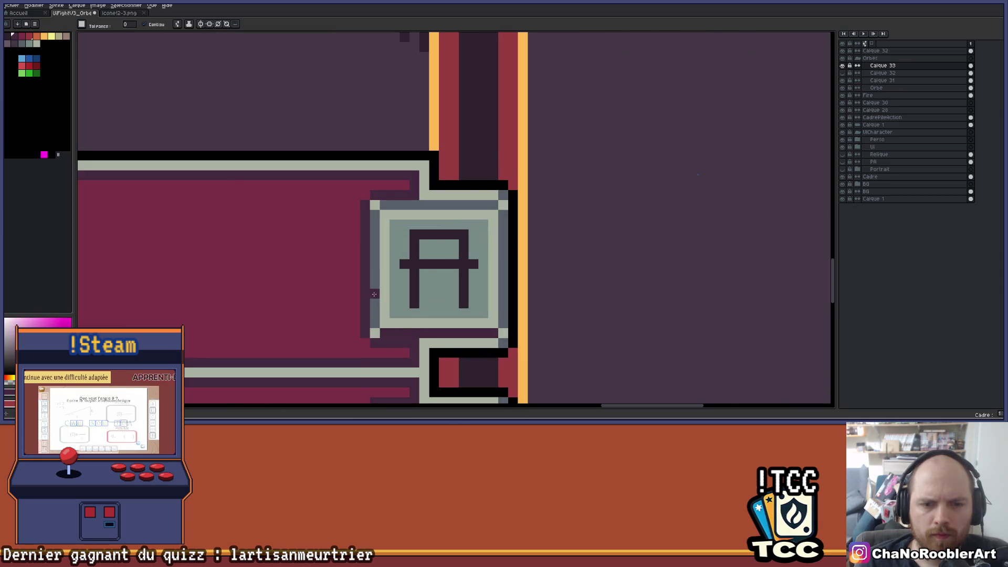
- Fill the A button's bottom, left, top and right border orange
click(36, 36)
click(197, 156)
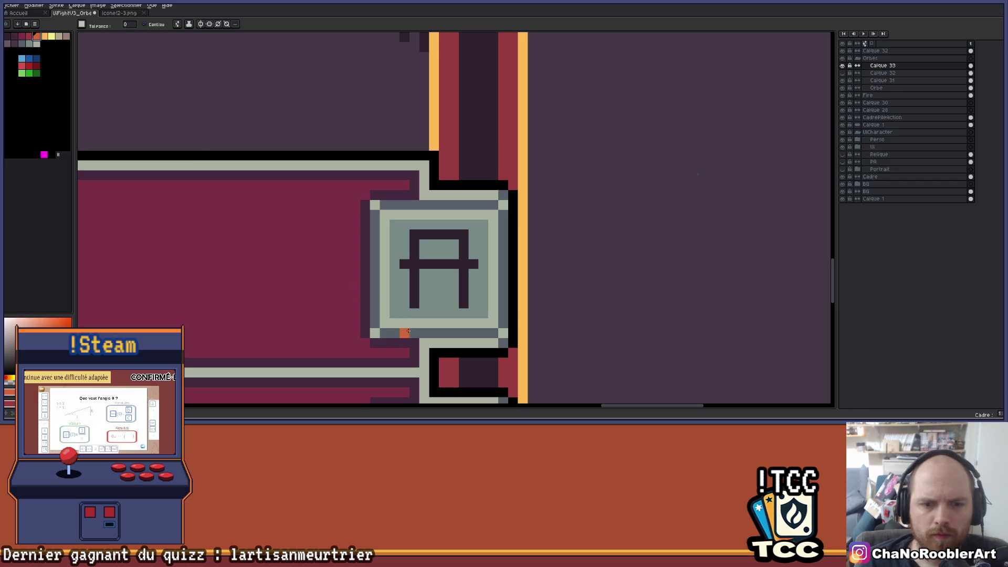
click(408, 332)
click(364, 292)
key(ctrl+z)
click(375, 262)
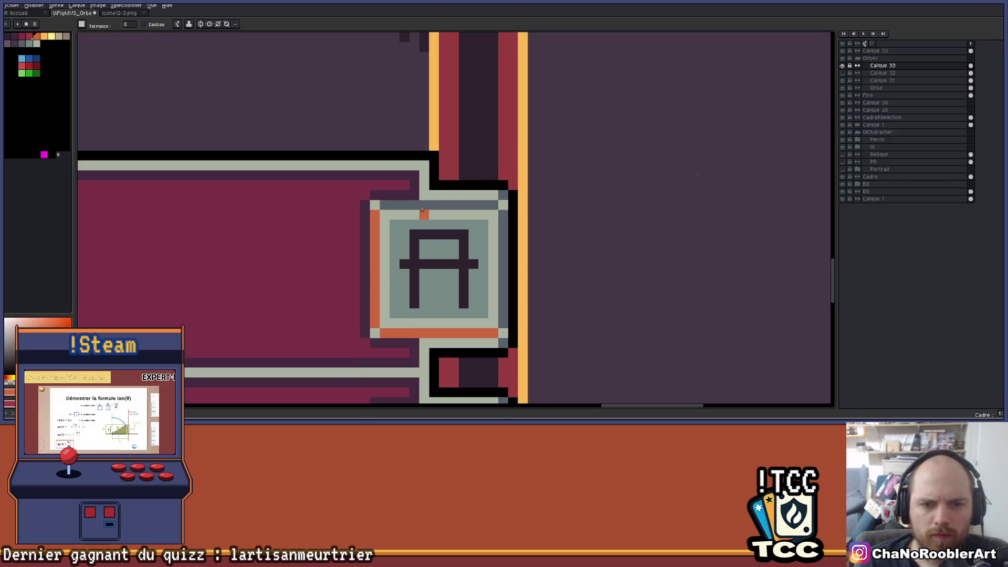
click(424, 204)
click(503, 240)
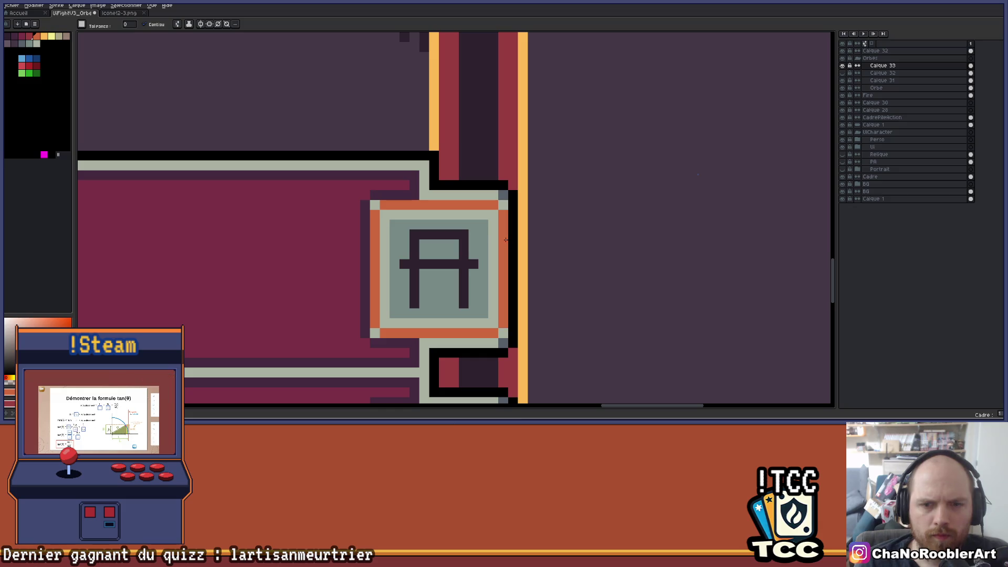
- Fill the A button's inner ring and right-hand corners yellow
click(51, 36)
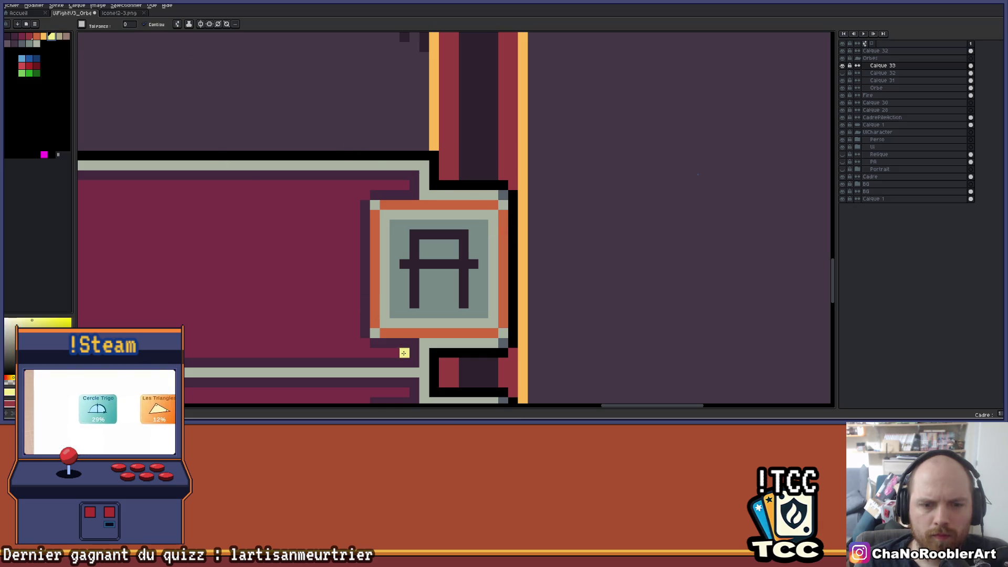
click(384, 324)
click(504, 334)
click(503, 206)
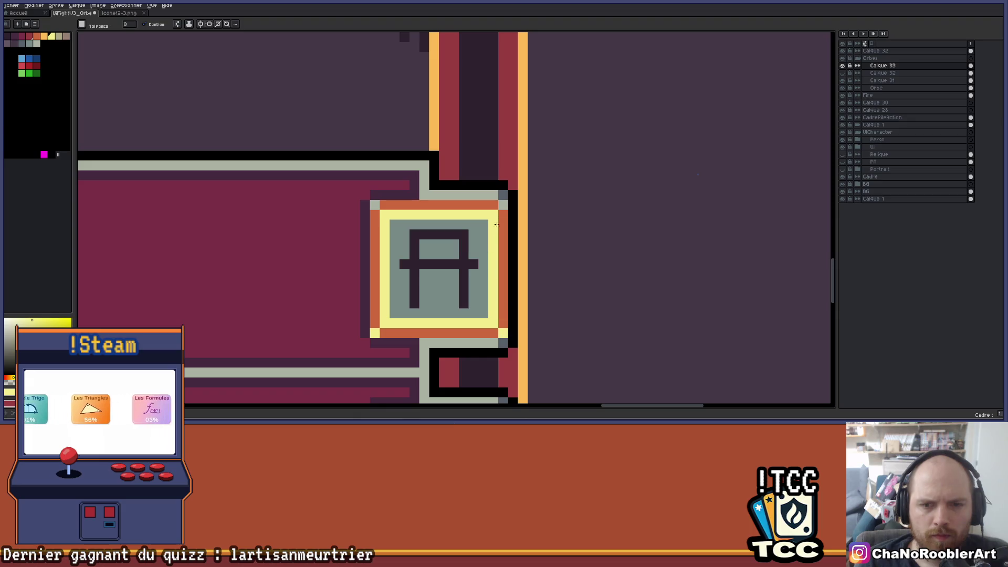
scroll(380, 214, down, 5)
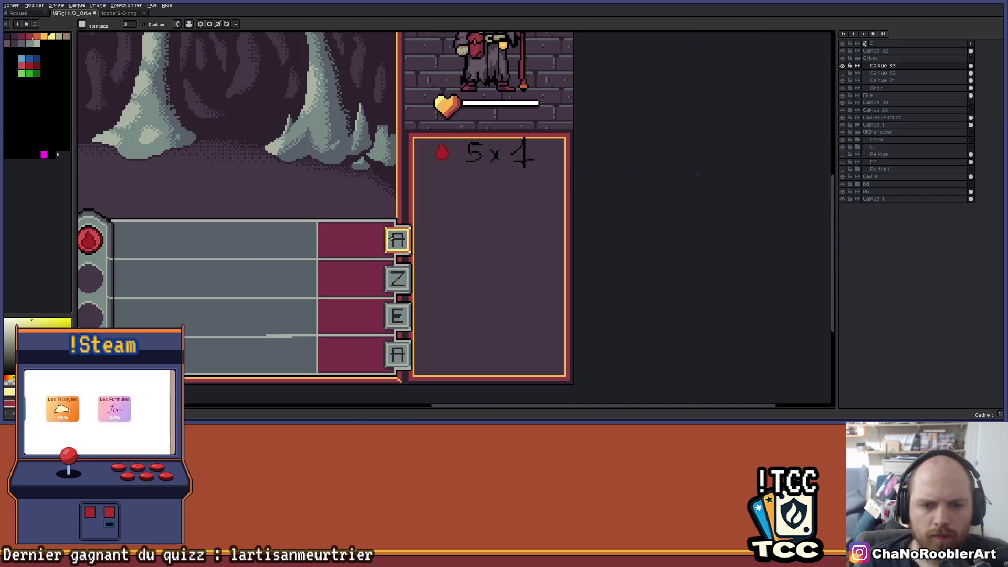
- Fill the A key's grey face with the orange sampled from its border
drag(334, 264, 394, 265)
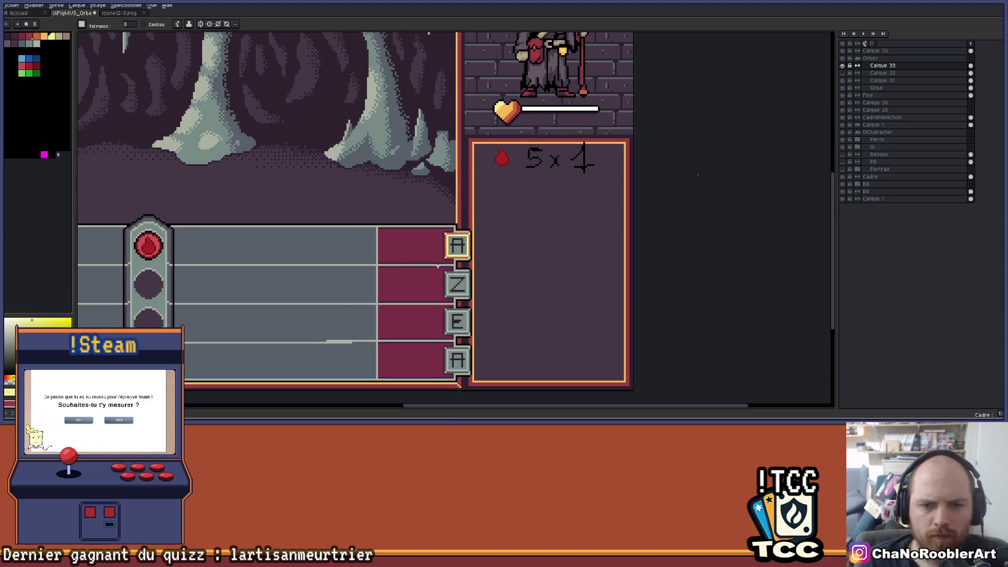
scroll(459, 240, up, 5)
key(alt)
click(514, 231)
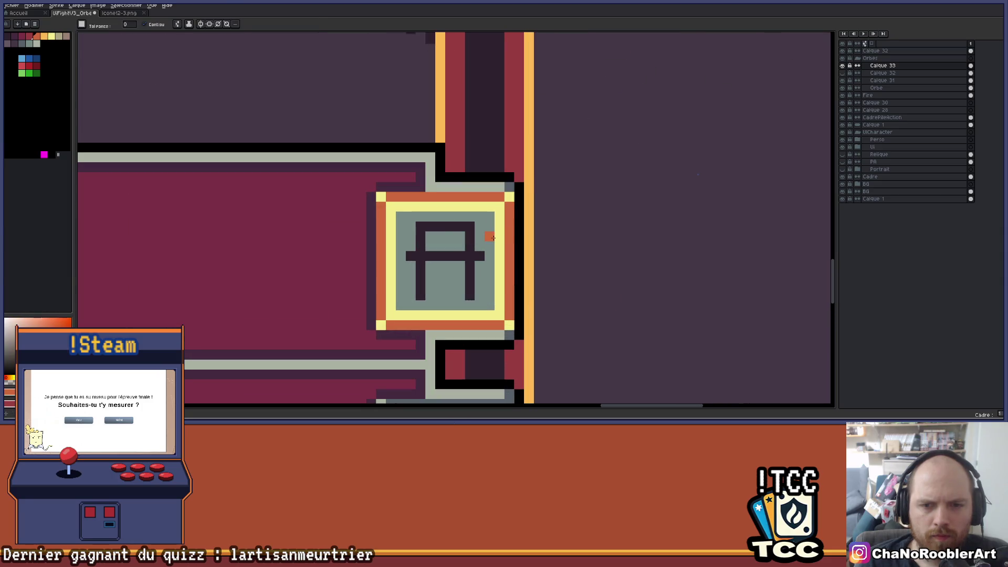
click(487, 231)
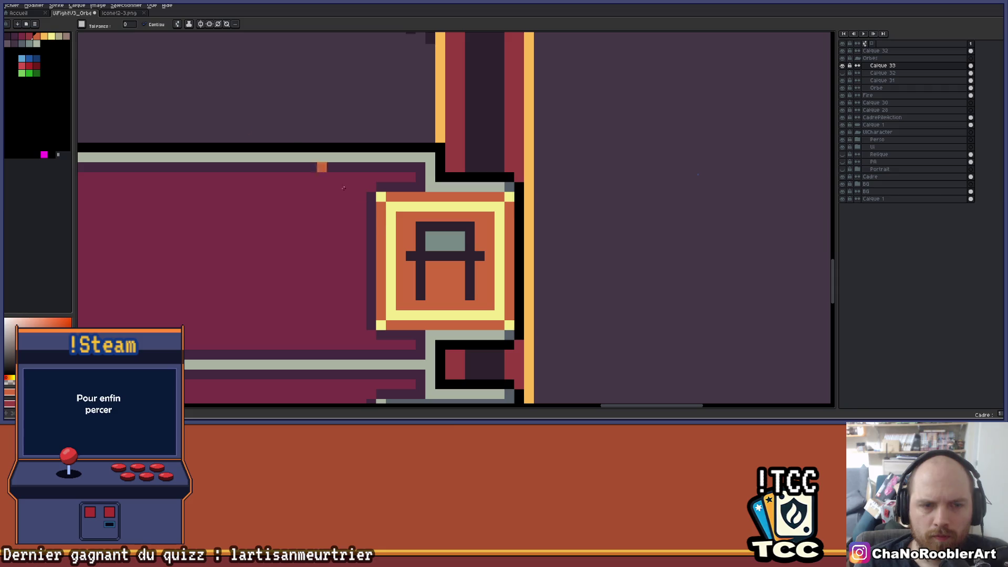
- Fill the letter A on the key with a darker palette colour
click(29, 39)
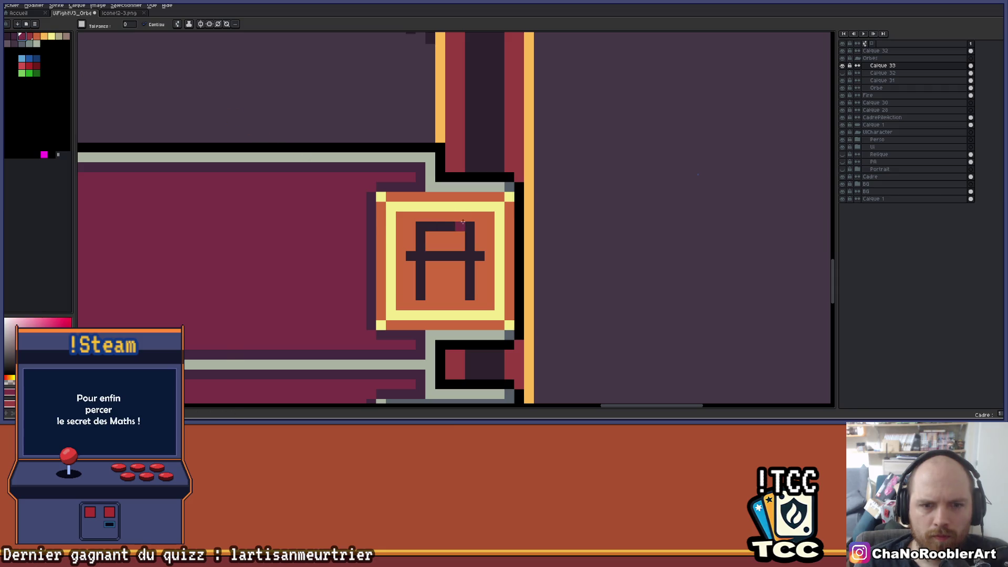
click(470, 291)
scroll(467, 284, down, 5)
scroll(463, 256, up, 4)
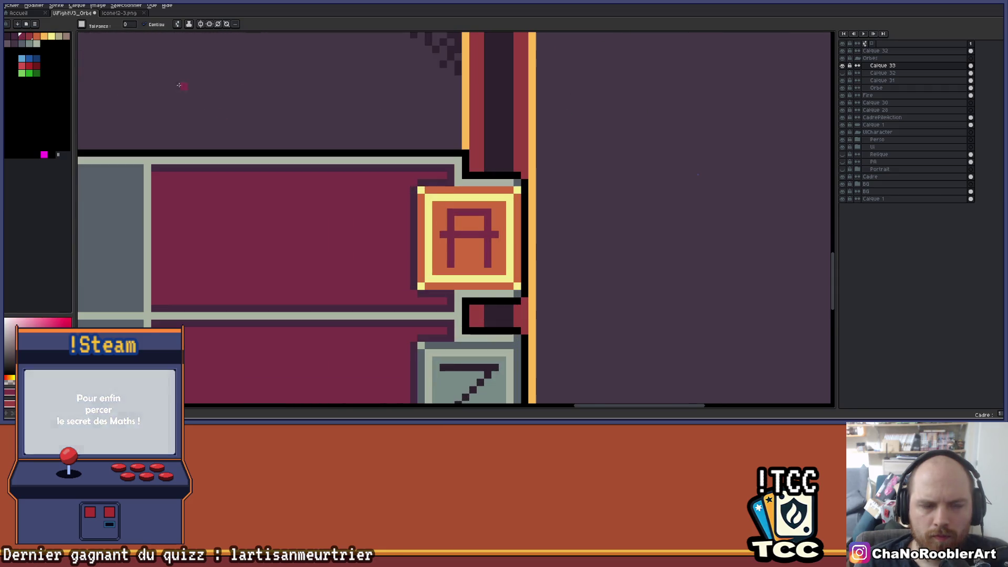
click(466, 211)
- Inspect the recoloured A key and hide its layer to compare
scroll(466, 211, down, 4)
scroll(472, 256, left, 3)
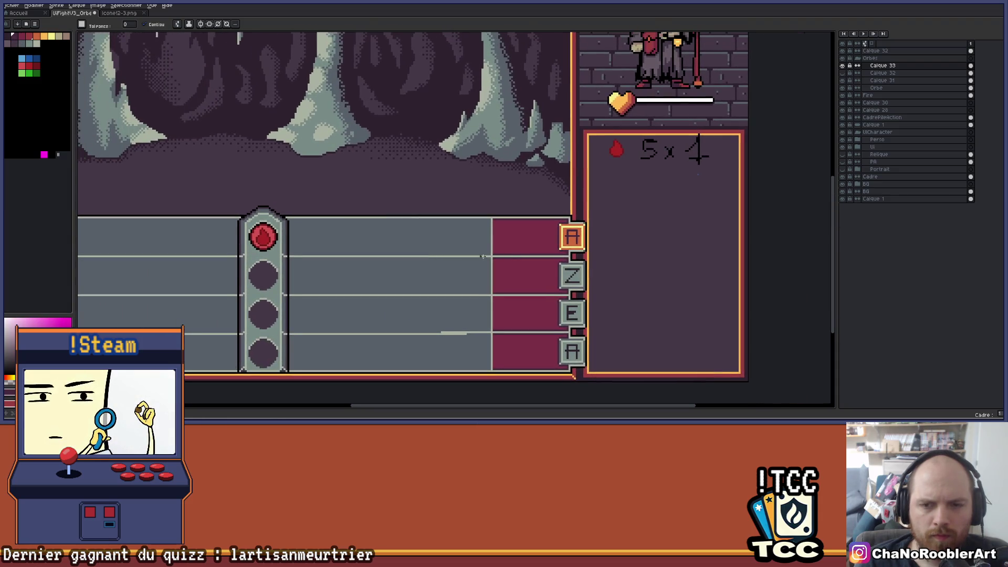
scroll(472, 257, left, 3)
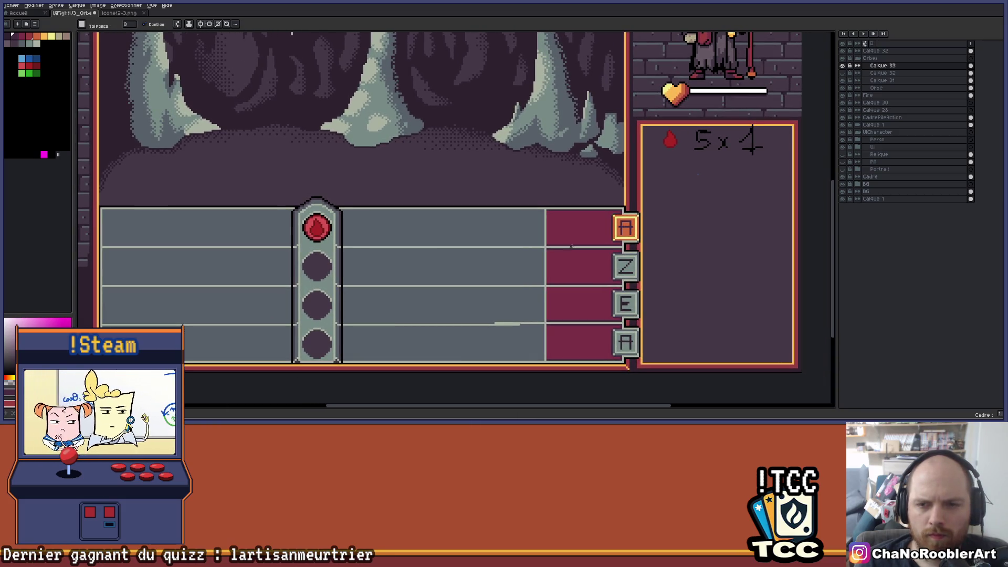
scroll(568, 247, up, 4)
scroll(594, 245, down, 2)
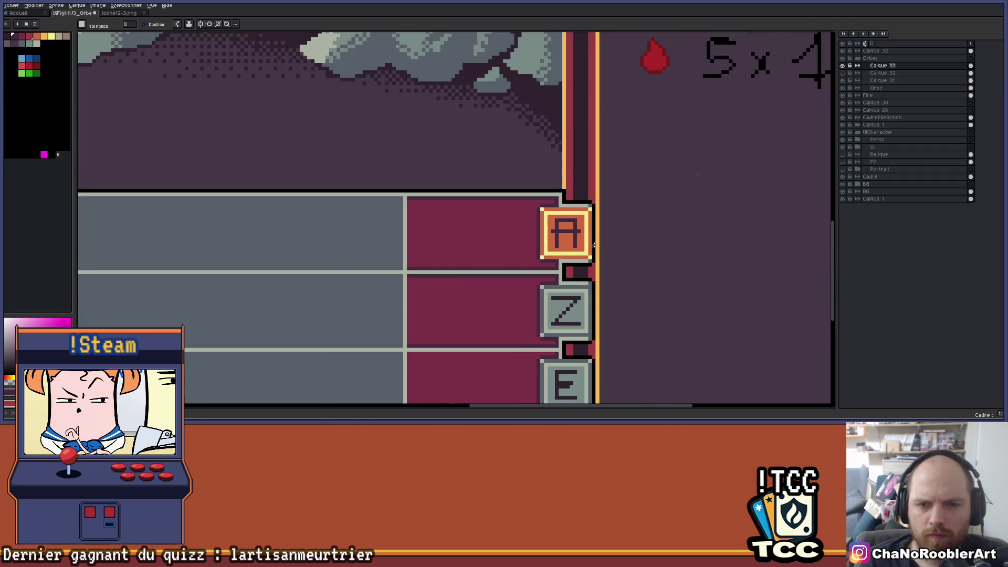
scroll(595, 244, down, 2)
scroll(541, 247, up, 4)
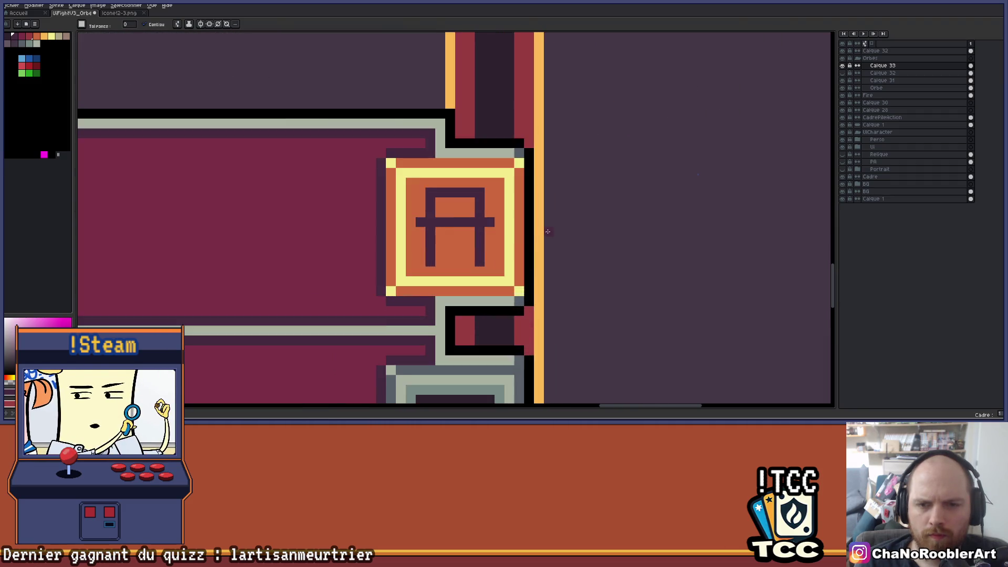
scroll(462, 258, down, 2)
scroll(456, 262, up, 1)
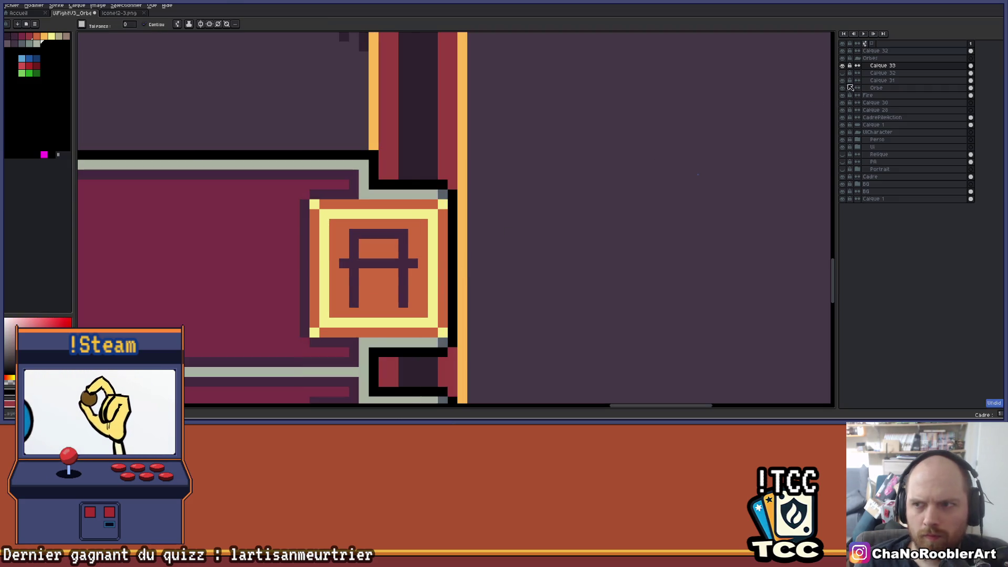
click(842, 65)
- Show the A button layer again and switch to Calque 31, undoing a stray black fill
double_click(842, 66)
click(842, 66)
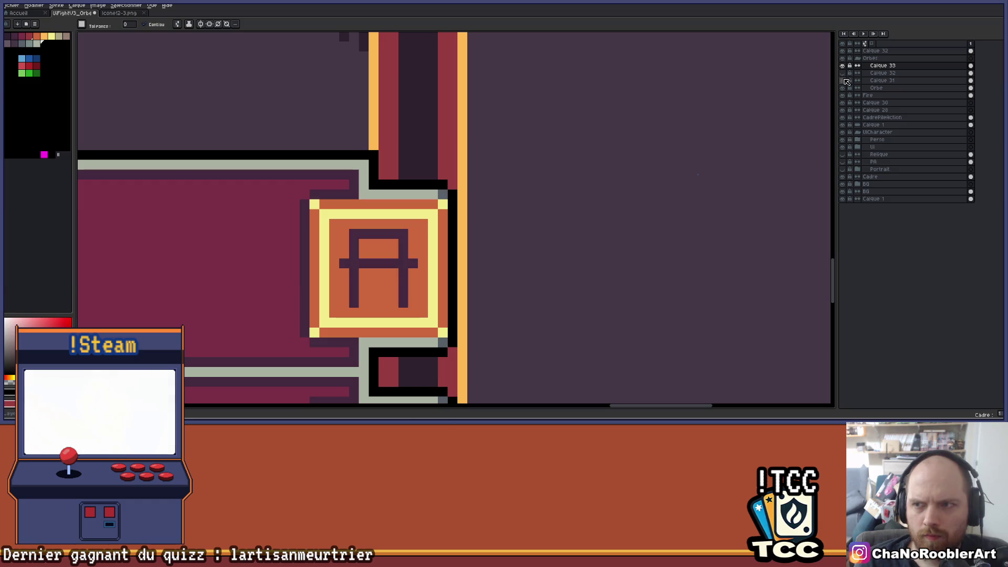
click(874, 81)
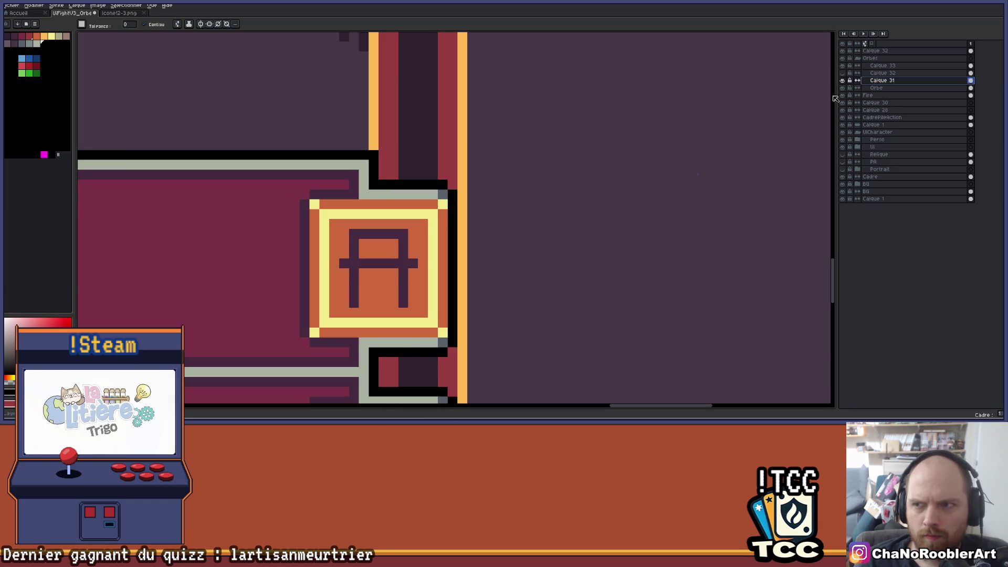
click(461, 218)
key(ctrl+z)
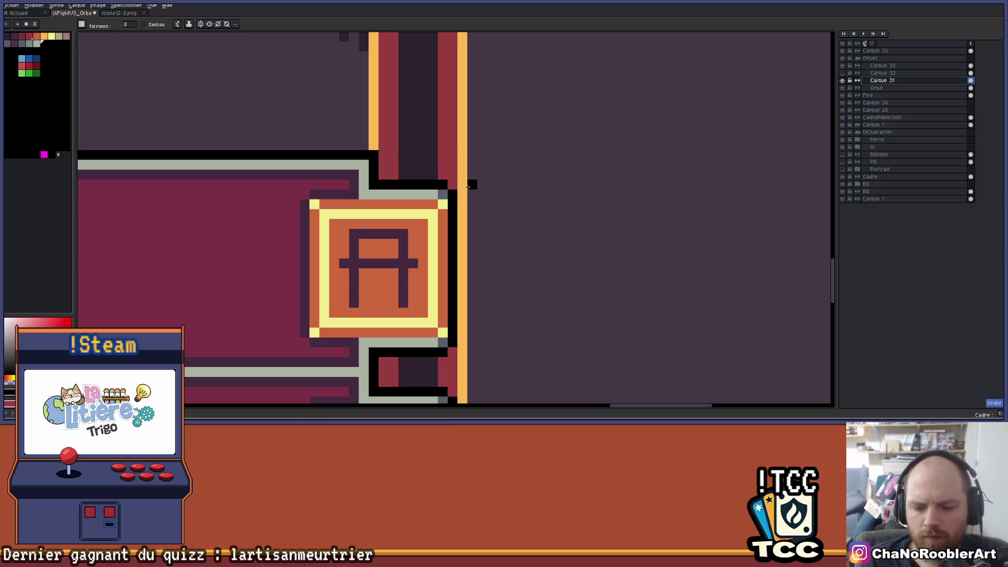
- Pencil the orange stripe beside the A key and the red pixel above it black
key(b)
drag(461, 195, 463, 326)
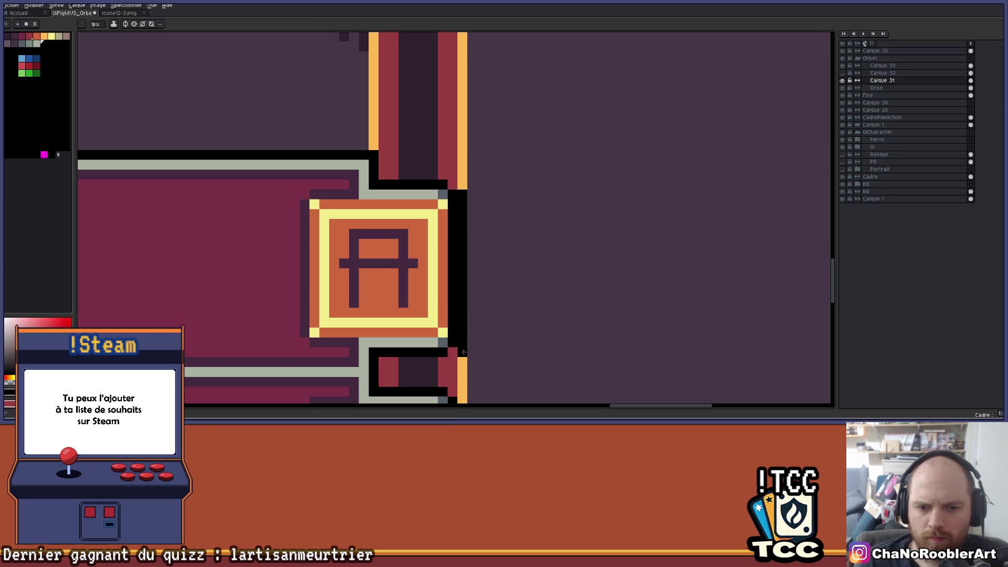
drag(461, 182, 452, 184)
alt+click(451, 196)
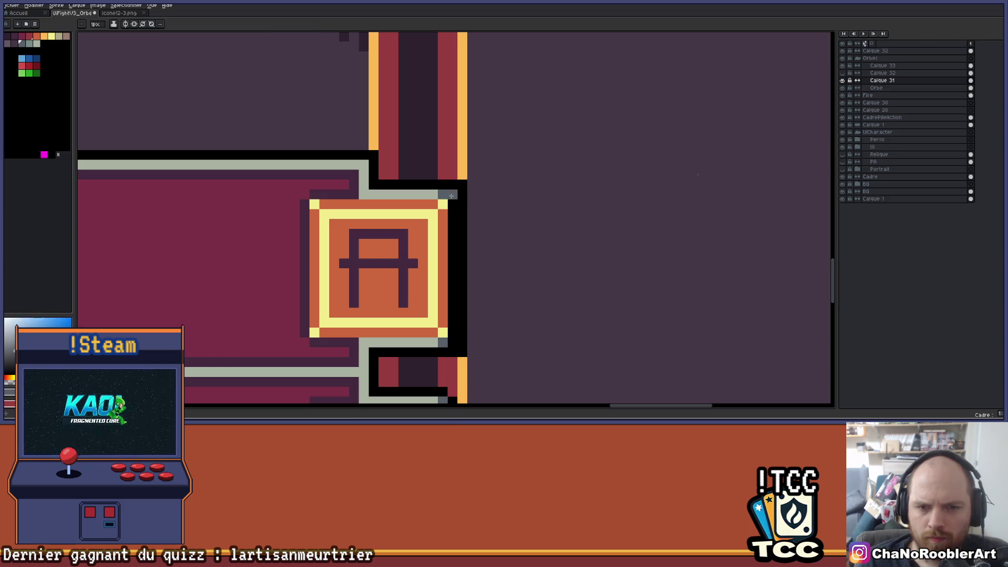
key(w)
click(473, 352)
scroll(462, 184, down, 5)
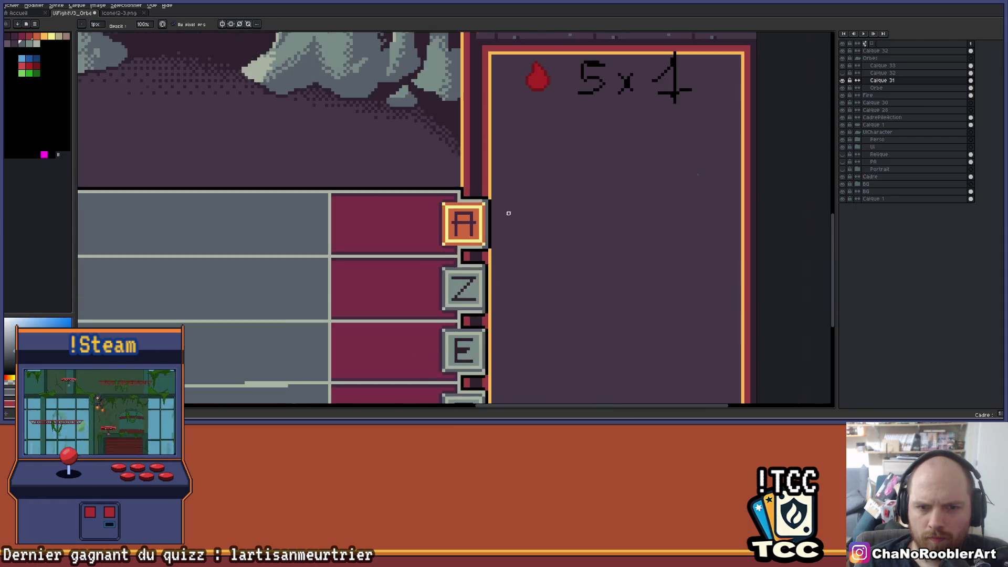
scroll(553, 221, up, 3)
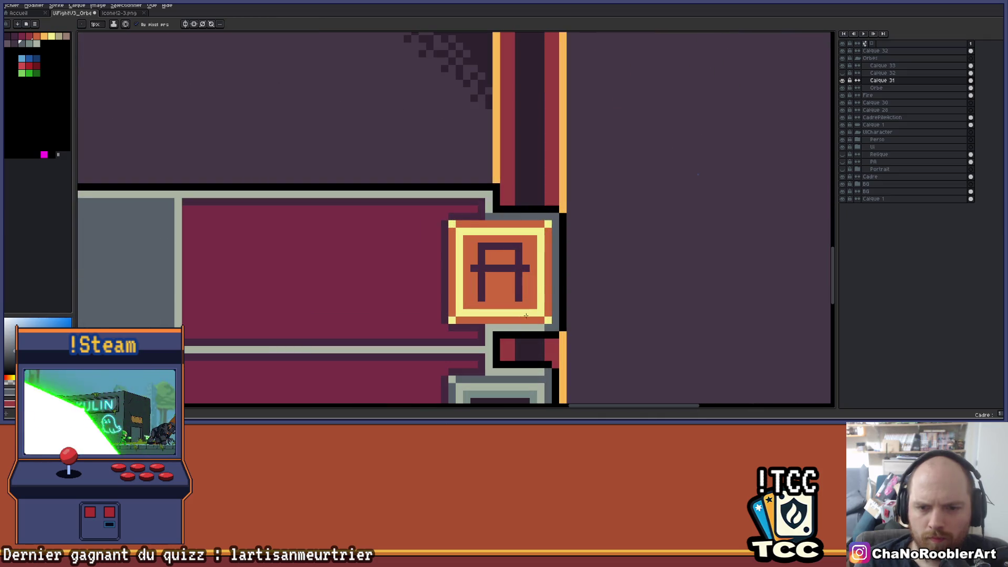
scroll(550, 326, down, 5)
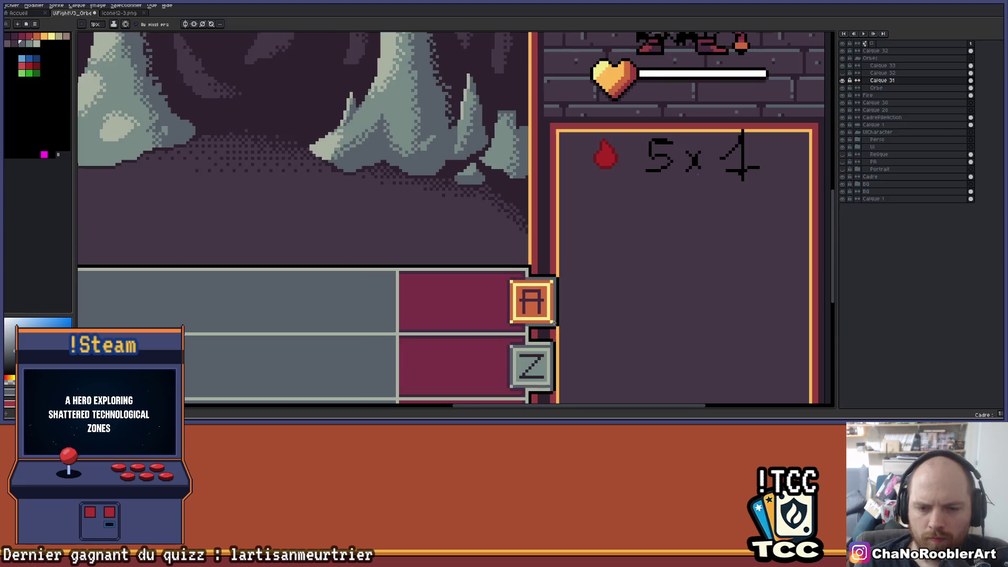
scroll(578, 267, up, 5)
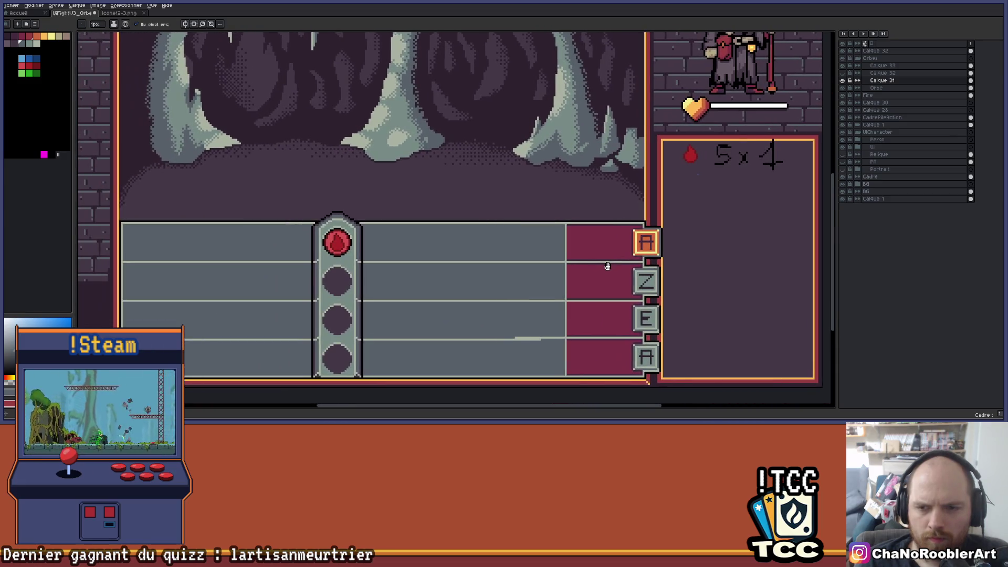
scroll(697, 247, up, 3)
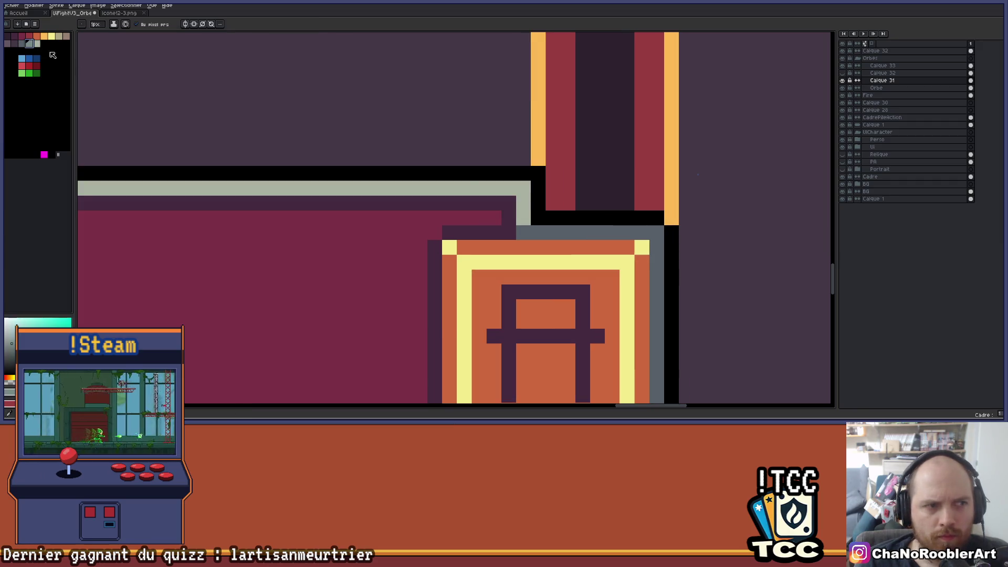
drag(656, 351, 595, 162)
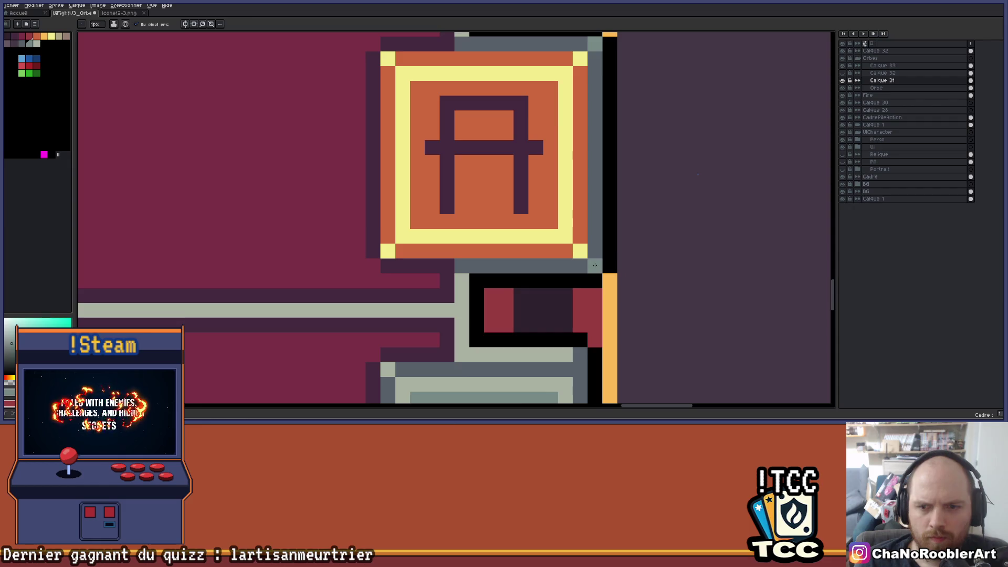
scroll(594, 265, down, 5)
scroll(666, 243, left, 3)
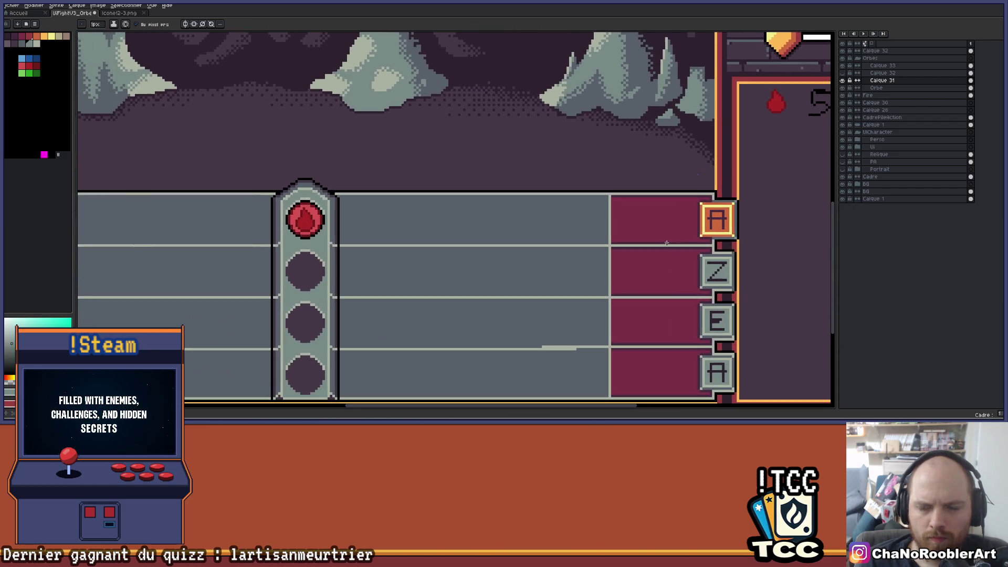
scroll(666, 243, down, 1)
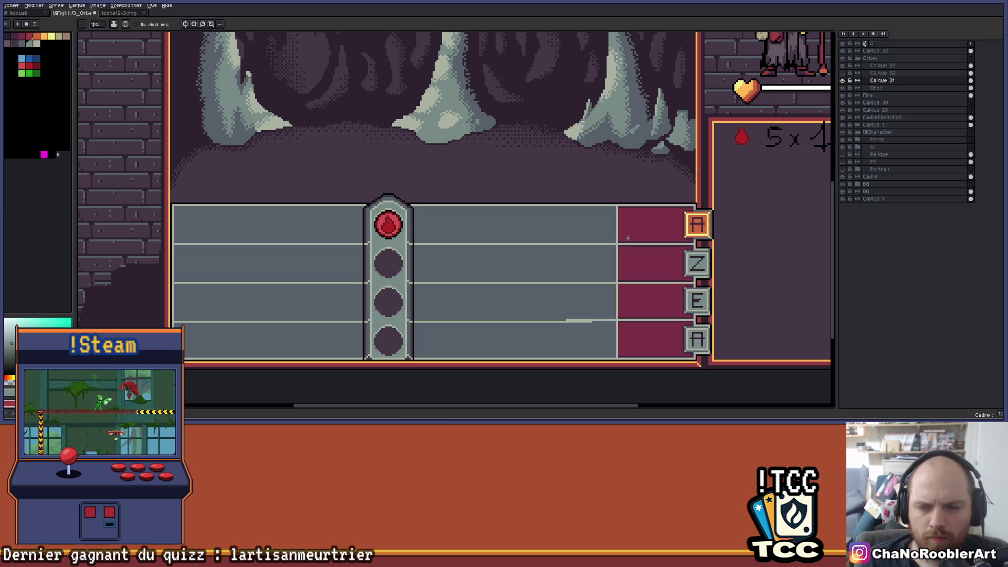
- Sample a teal colour from the canvas and select the A button layer Calque 33
scroll(644, 230, up, 2)
scroll(644, 236, down, 1)
scroll(644, 247, up, 2)
scroll(624, 244, up, 2)
scroll(604, 273, down, 2)
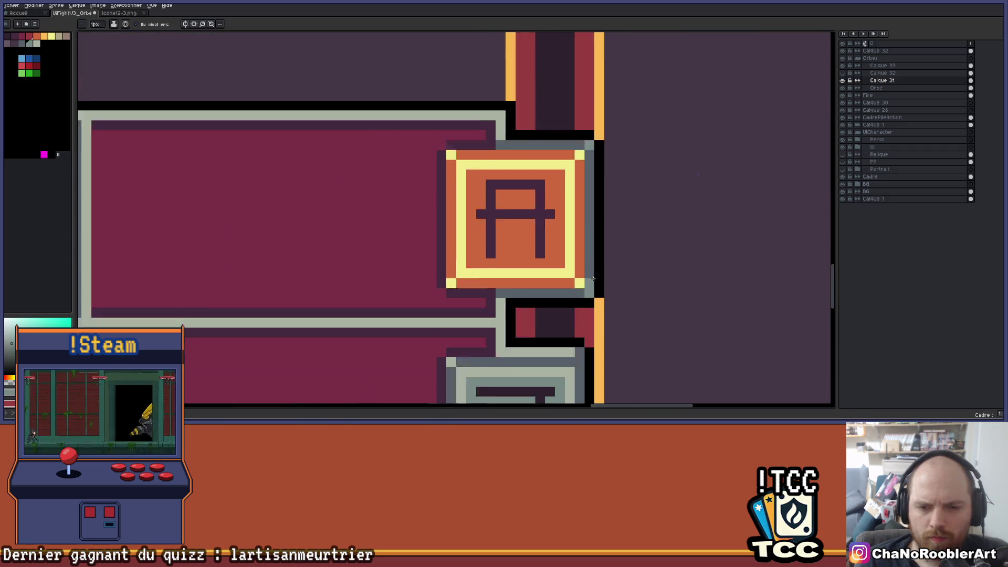
key(alt)
alt+click(589, 286)
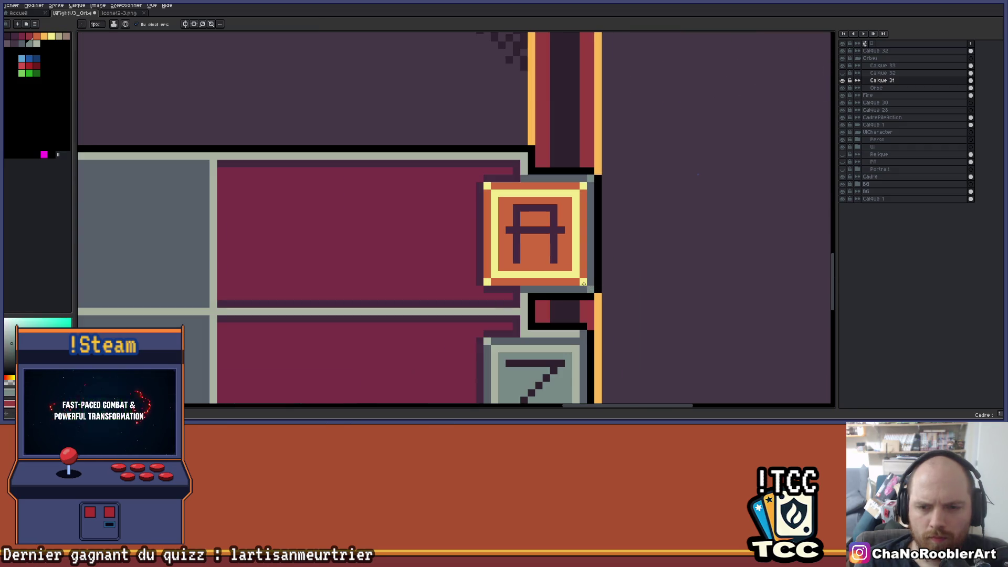
click(882, 65)
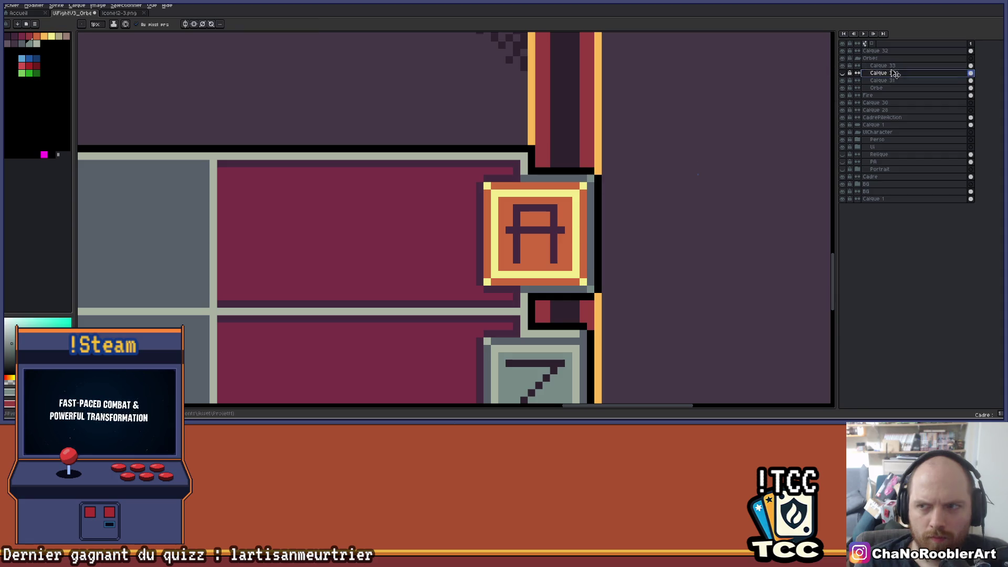
- Bucket-fill the A key's ring grey-green then light sage, and its orange face grey
scroll(577, 231, up, 1)
scroll(502, 237, right, 2)
key(g)
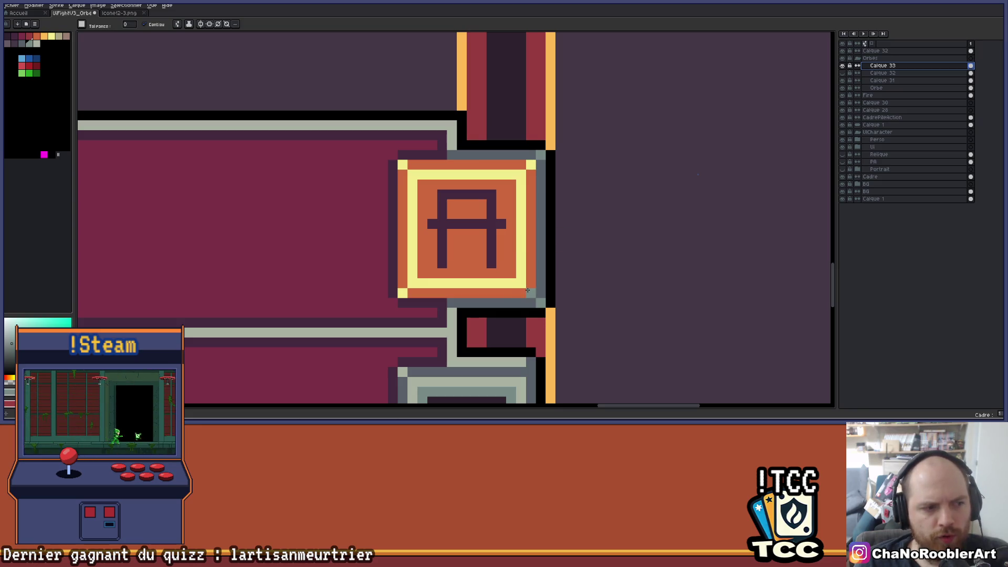
click(519, 285)
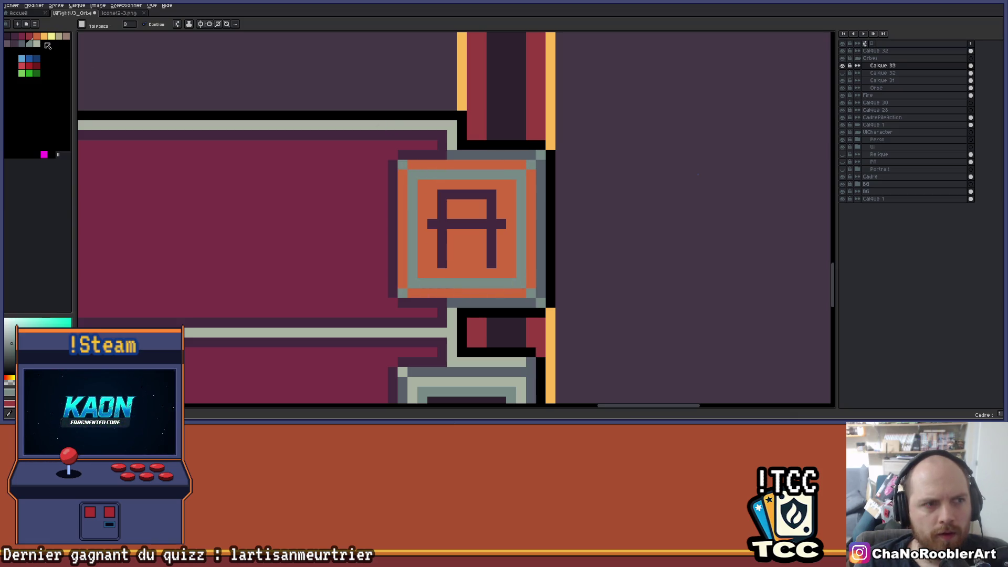
click(519, 167)
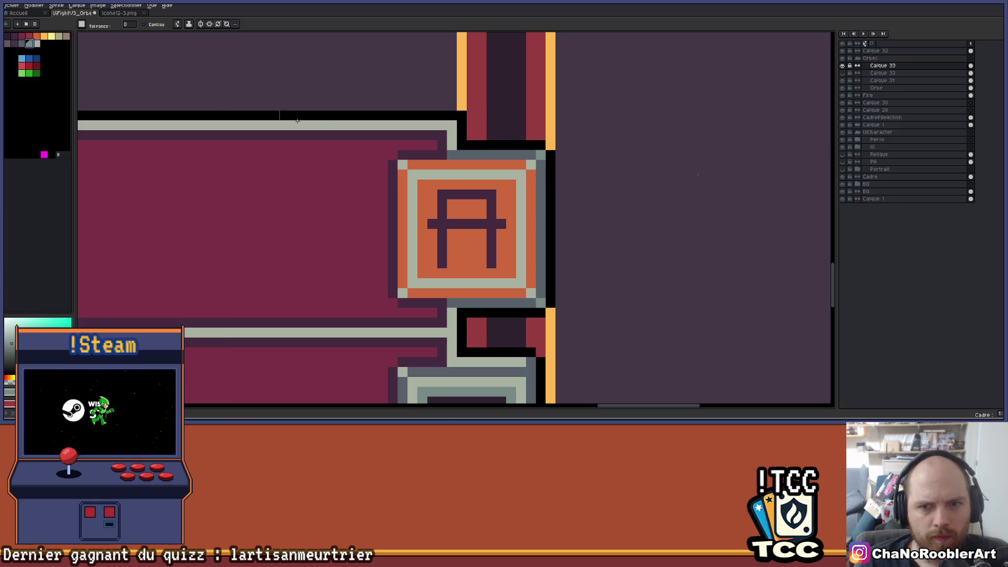
click(491, 187)
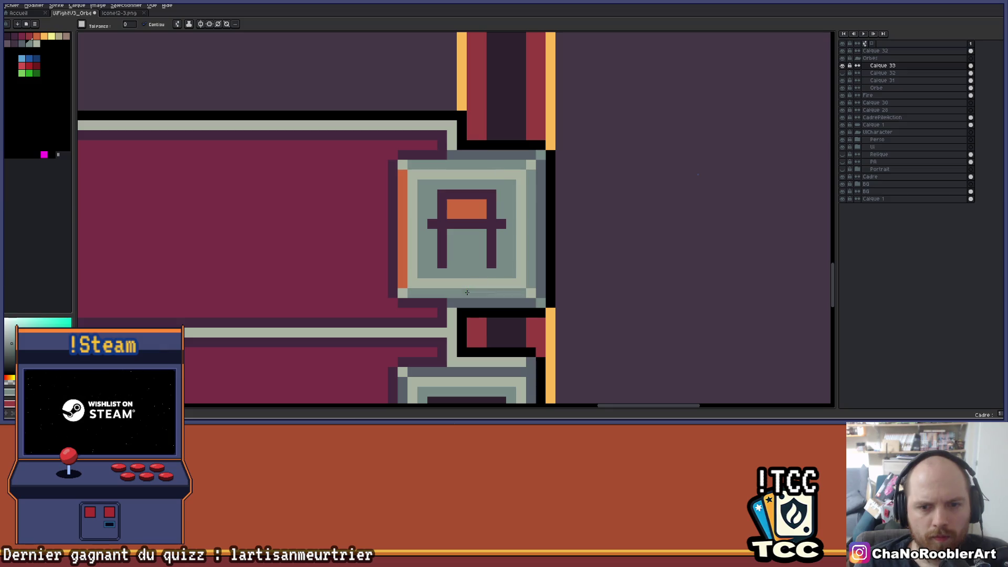
scroll(515, 215, down, 4)
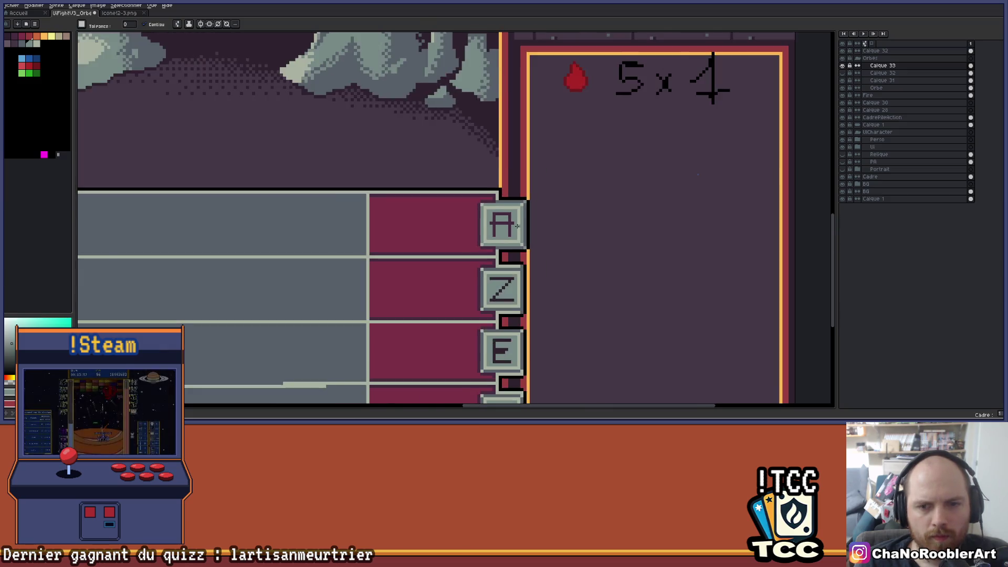
- Undo a fill that flooded the canvas and make Calque 31 visible and active
scroll(527, 214, up, 2)
scroll(526, 213, up, 2)
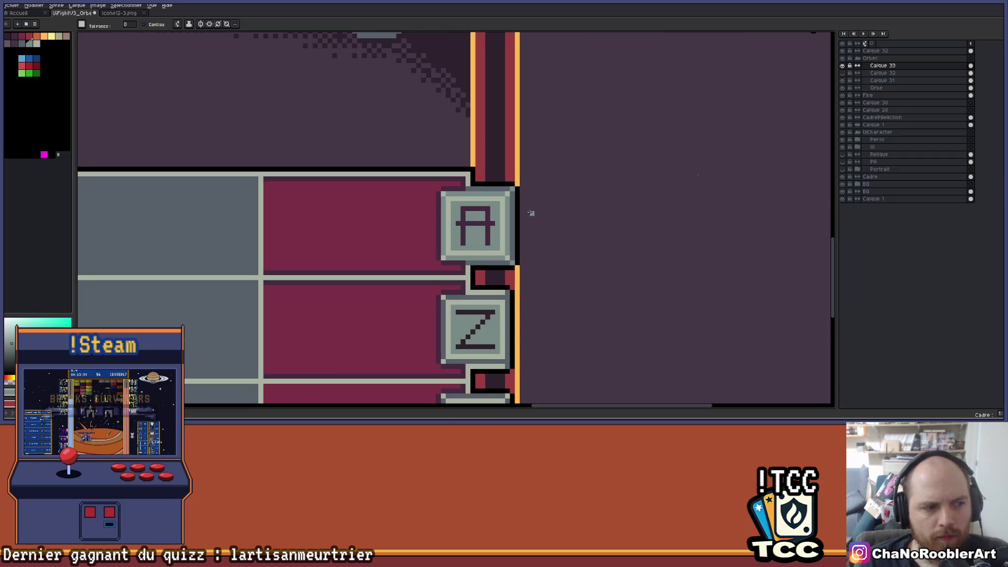
click(11, 37)
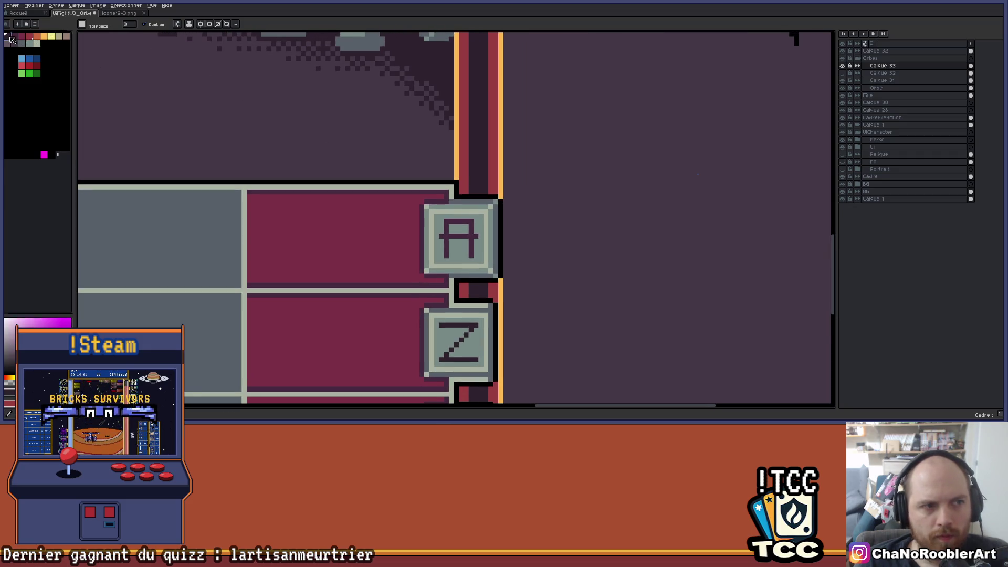
click(460, 202)
key(ctrl+z)
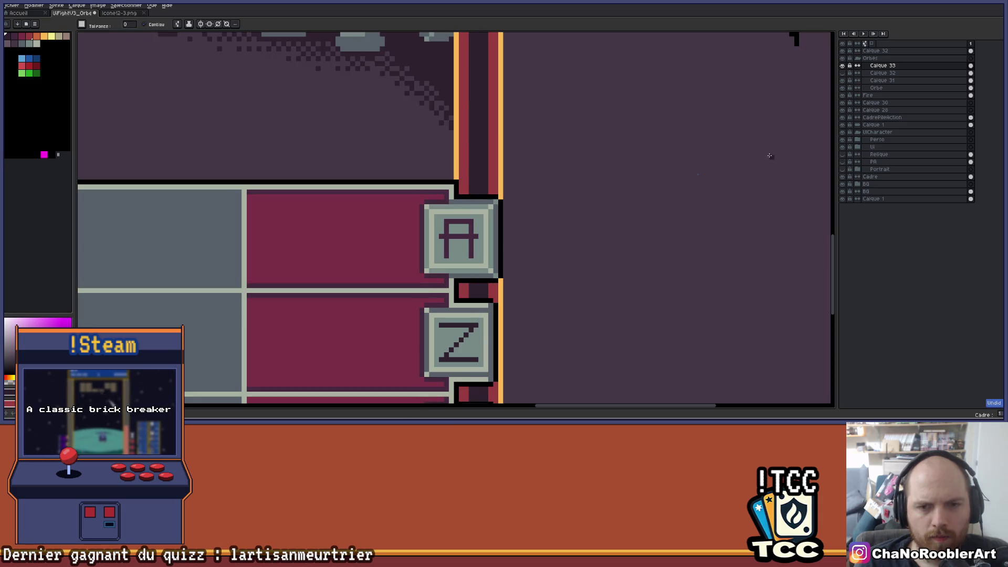
click(843, 80)
click(844, 81)
click(844, 80)
click(843, 81)
click(842, 80)
click(882, 80)
scroll(543, 209, up, 2)
- Darken the A button's right-edge column, bottom strip, frame below and light corner pixel
click(553, 218)
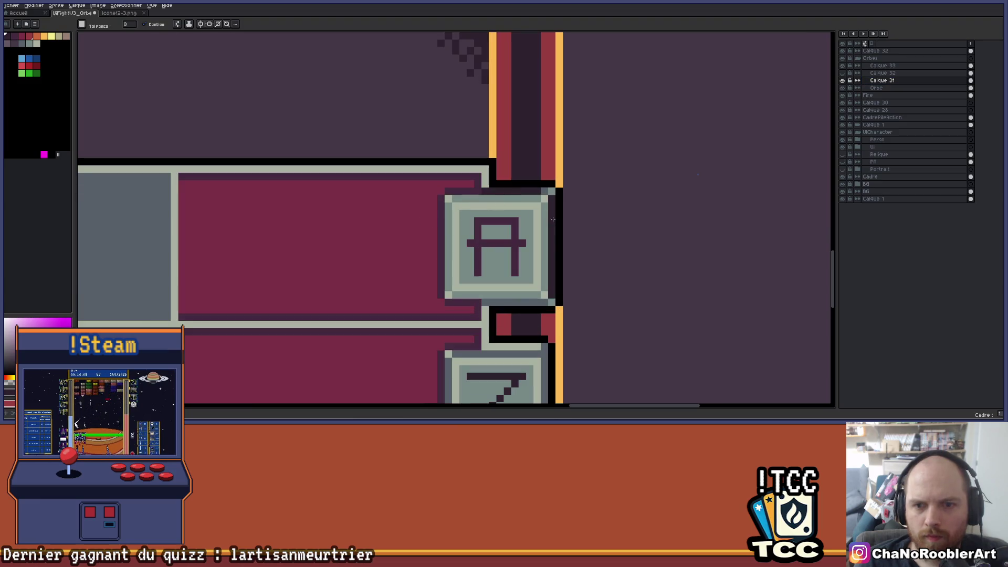
click(514, 302)
click(541, 326)
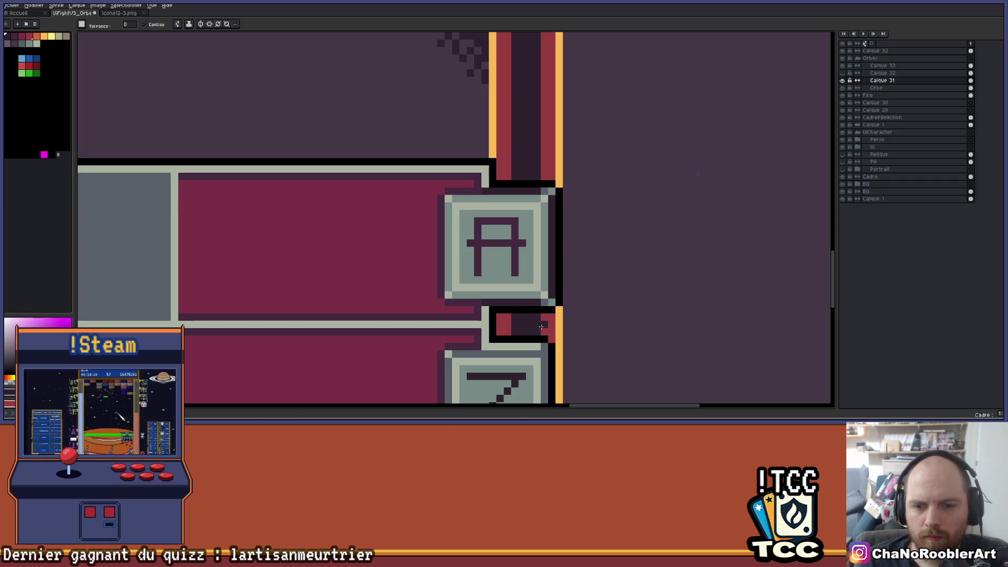
scroll(546, 303, up, 2)
key(b)
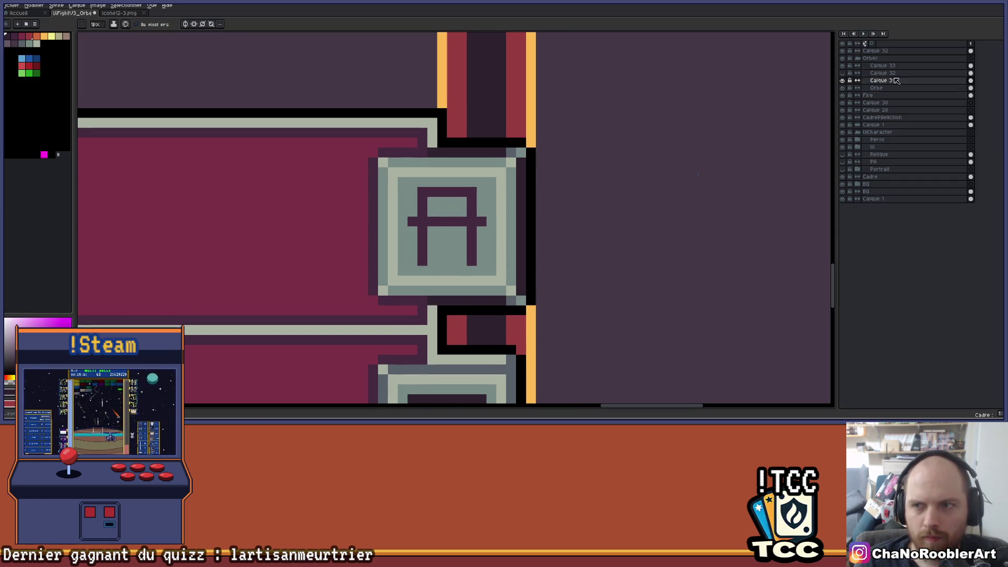
click(870, 58)
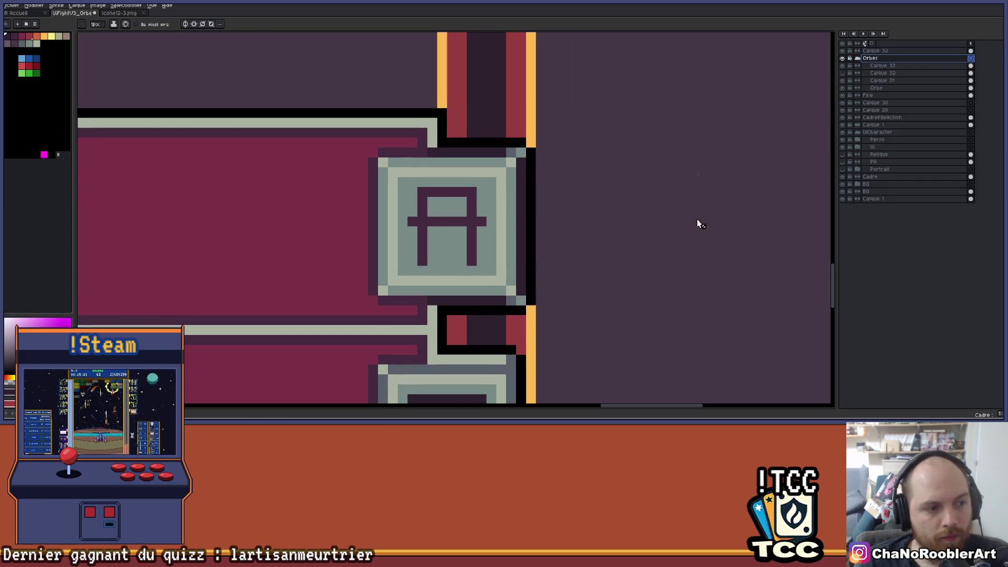
key(e)
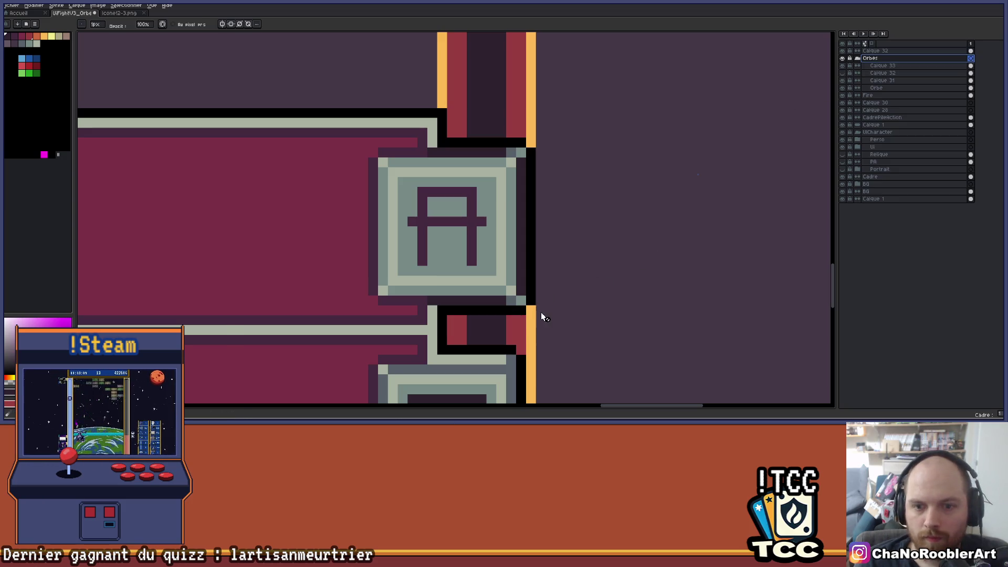
click(882, 65)
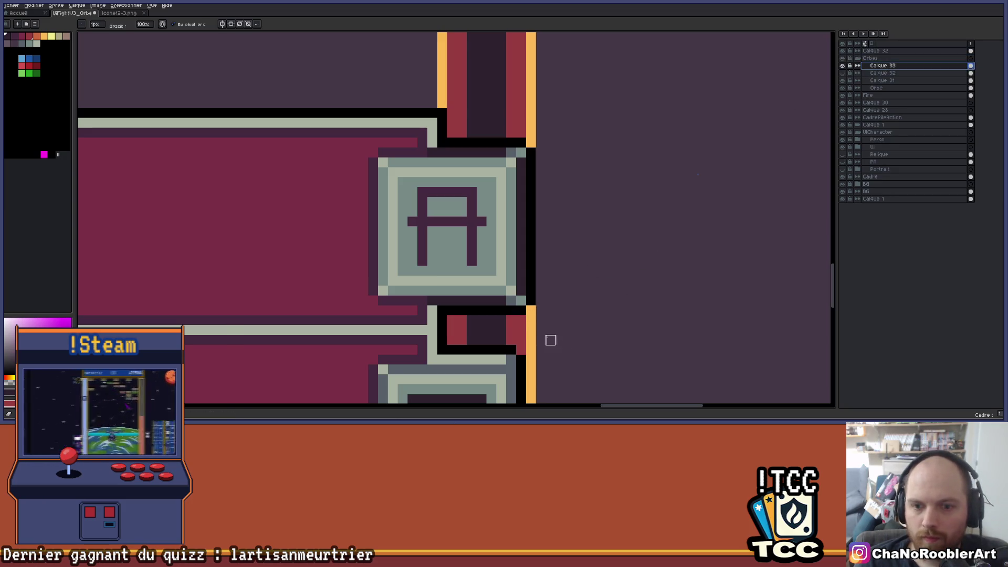
click(521, 291)
key(b)
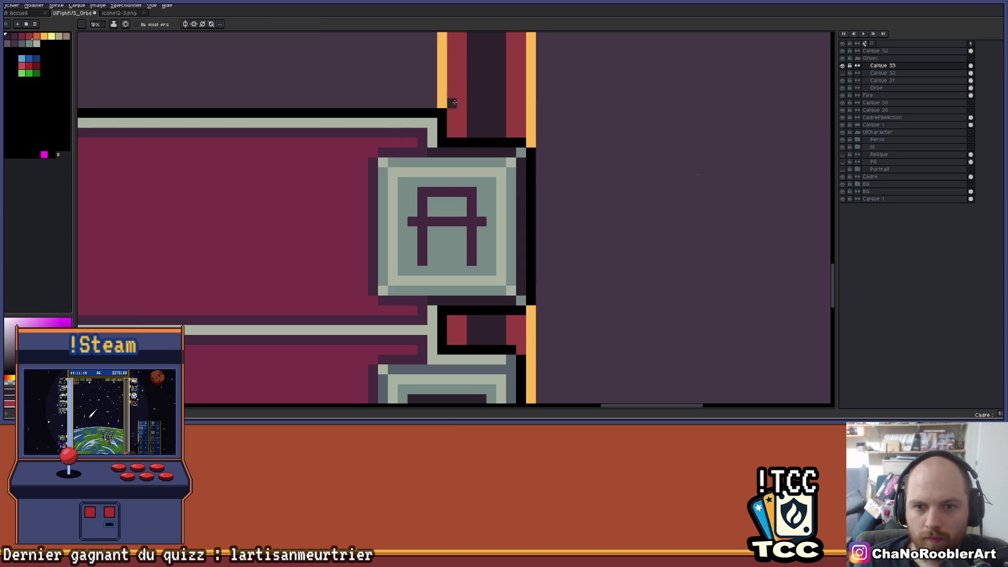
click(20, 41)
click(521, 300)
- Fill the letter A grey-blue then dark, and darken the button's top-left pixel
scroll(519, 154, down, 3)
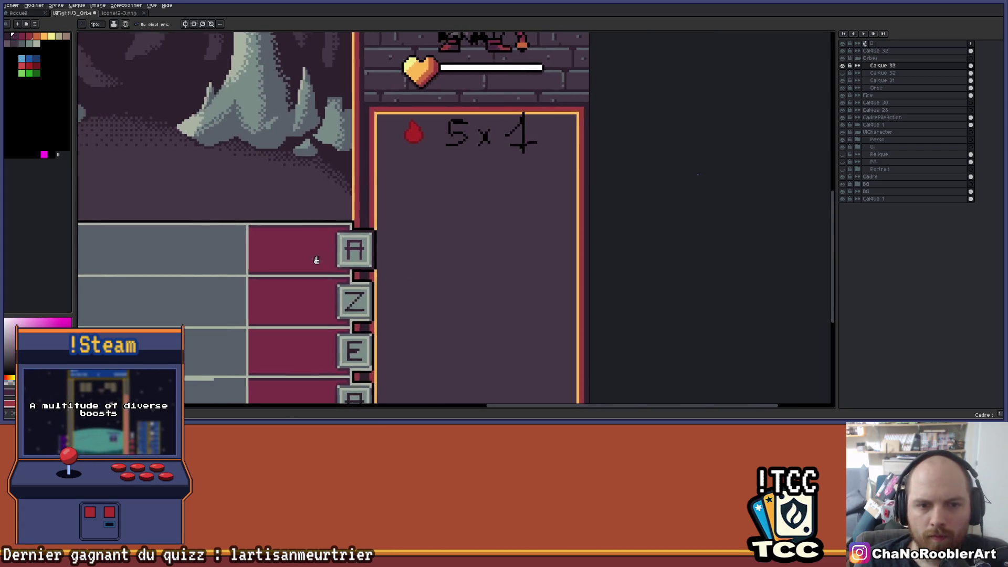
scroll(503, 227, up, 3)
scroll(503, 227, up, 1)
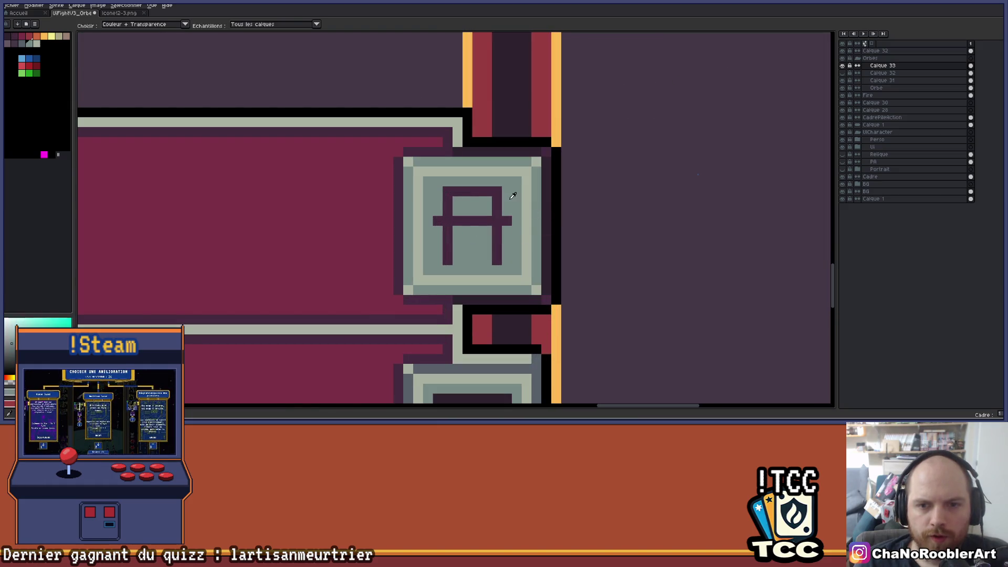
click(21, 44)
key(g)
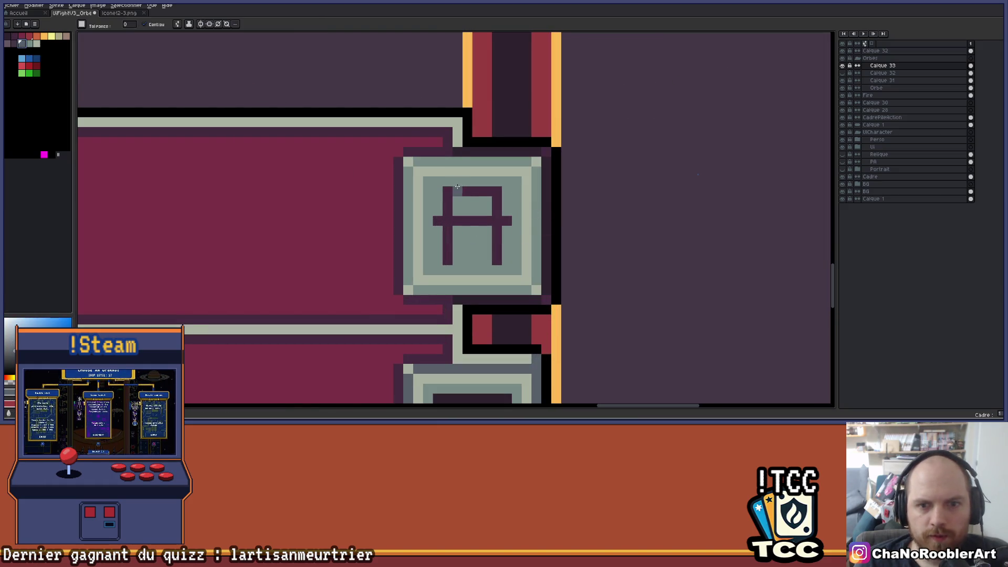
click(455, 192)
click(14, 43)
click(439, 181)
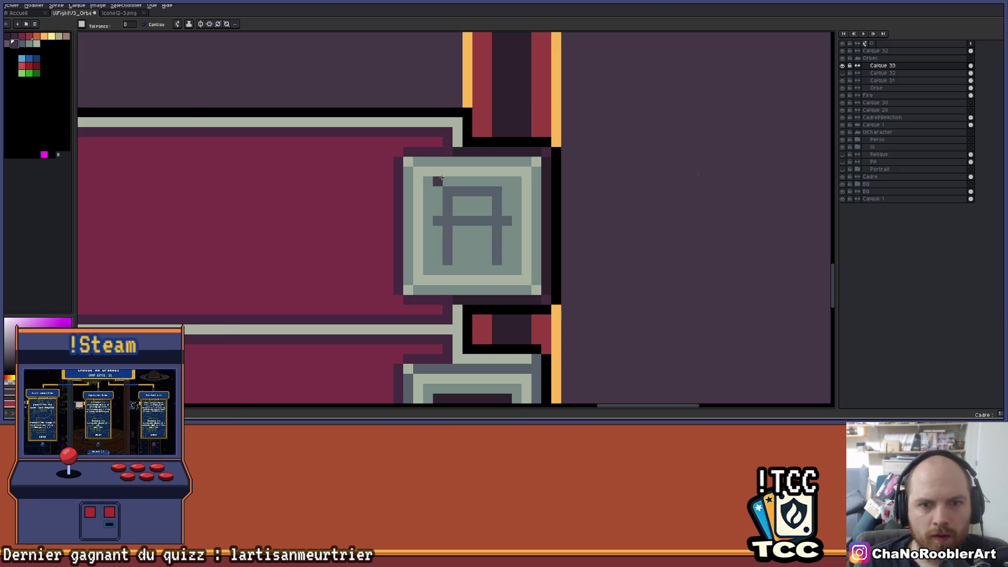
click(452, 192)
- Reframe the view on the lanes and keys and reveal Calque 32's second orb column
scroll(452, 192, down, 4)
drag(289, 244, 493, 243)
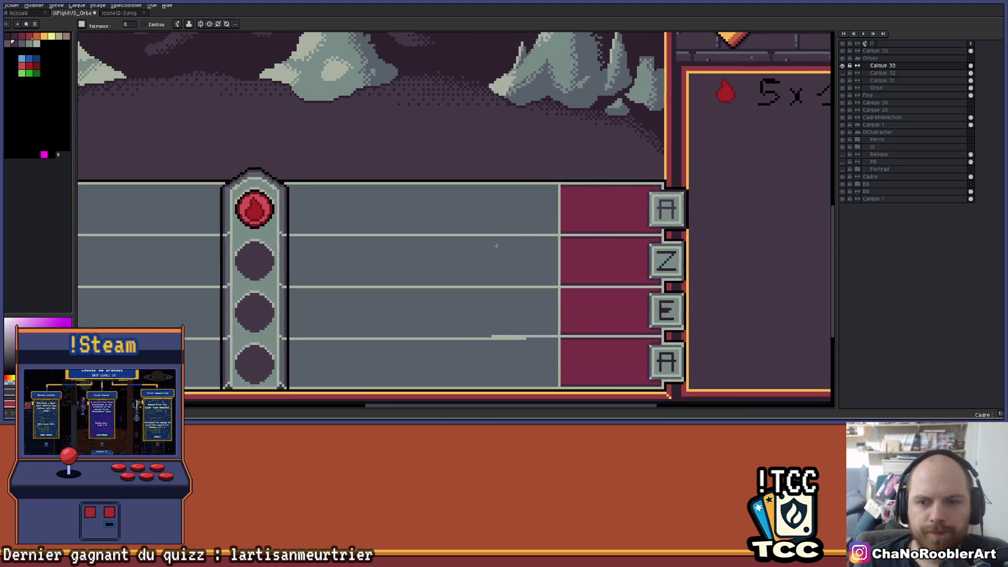
scroll(521, 247, down, 1)
scroll(578, 253, down, 2)
scroll(567, 250, up, 3)
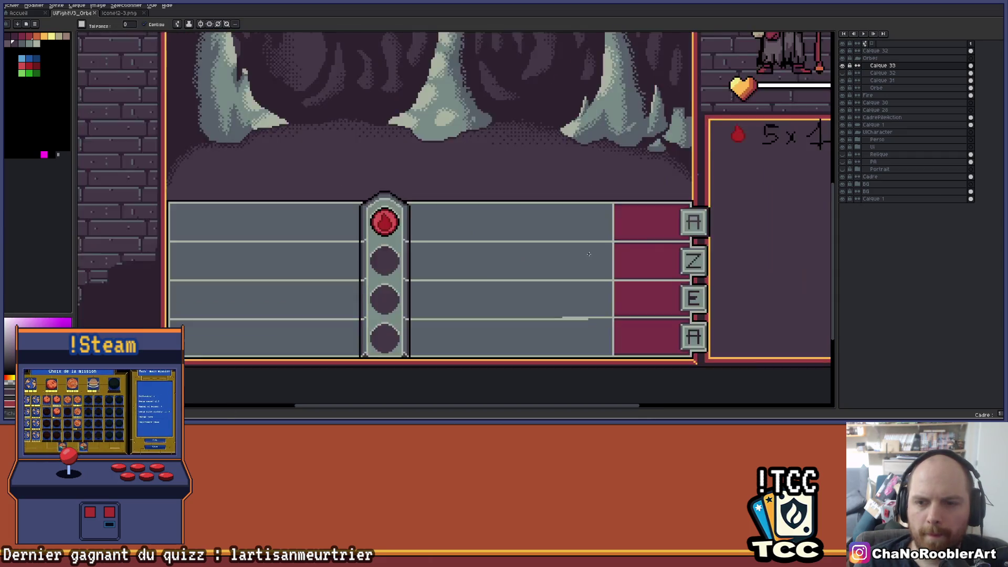
drag(568, 251, 549, 226)
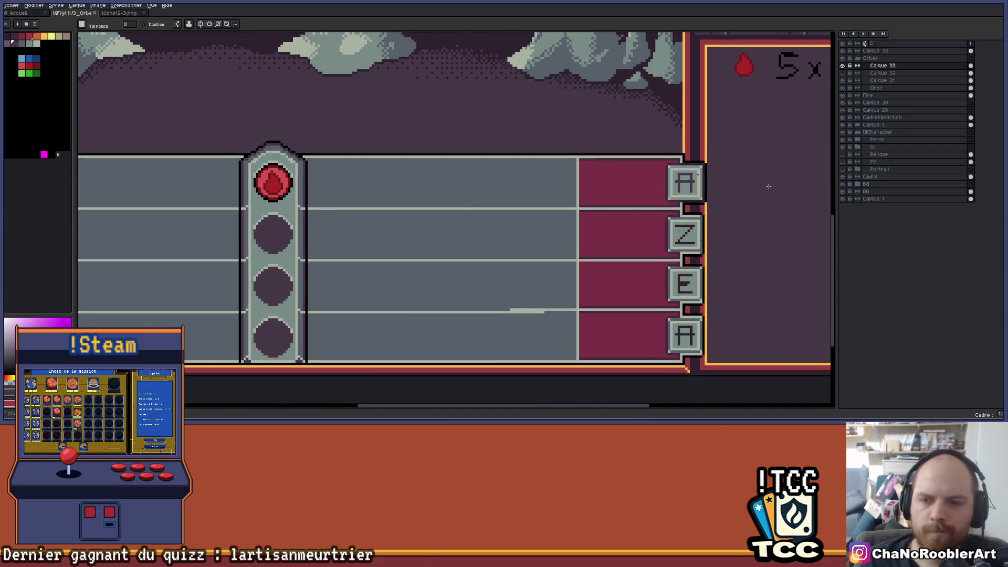
scroll(769, 189, down, 1)
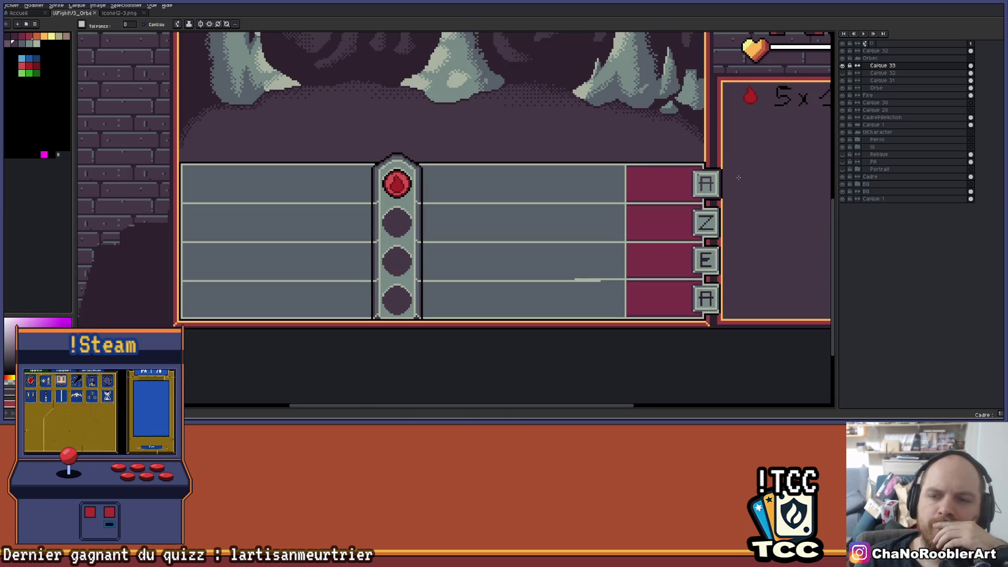
scroll(731, 165, up, 3)
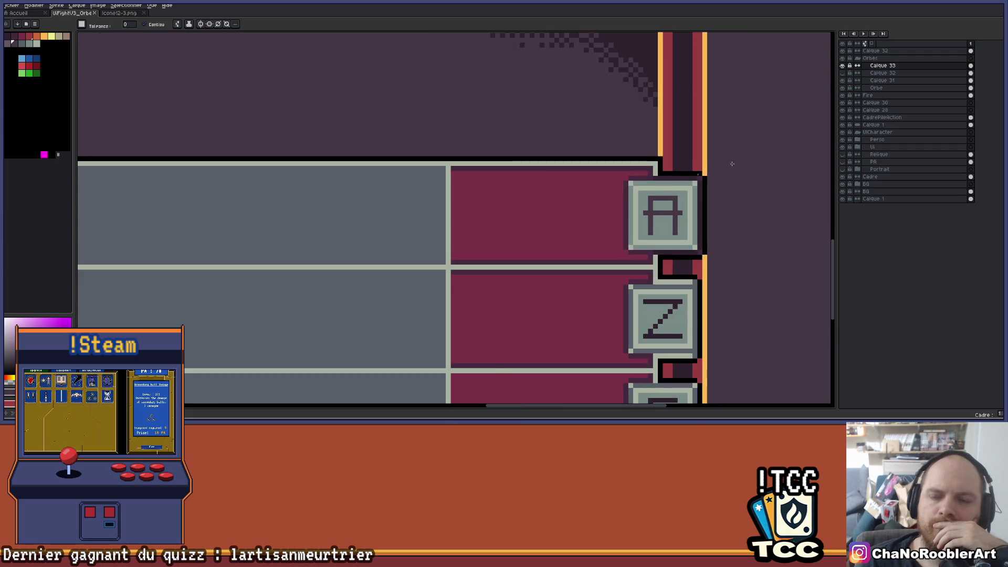
scroll(732, 164, down, 3)
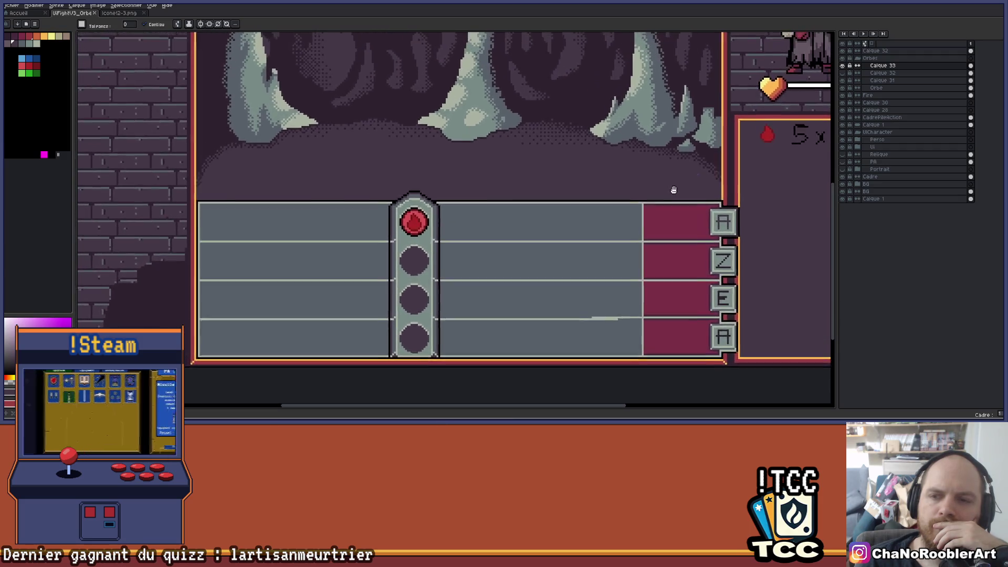
scroll(666, 186, down, 1)
scroll(578, 183, up, 1)
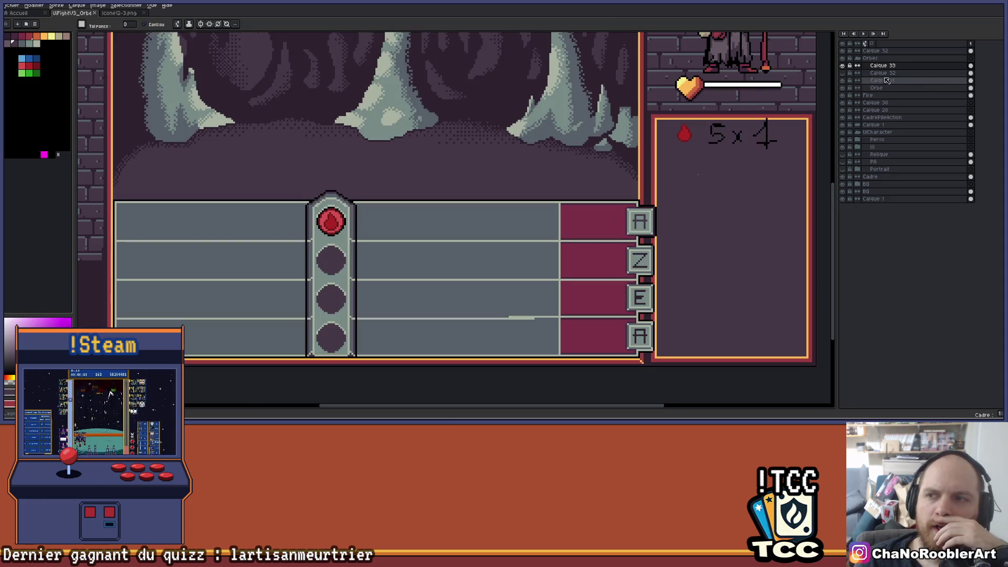
click(842, 73)
- With the Move tool on Calque 32, shift the second orb column sideways near the keys
click(872, 73)
key(v)
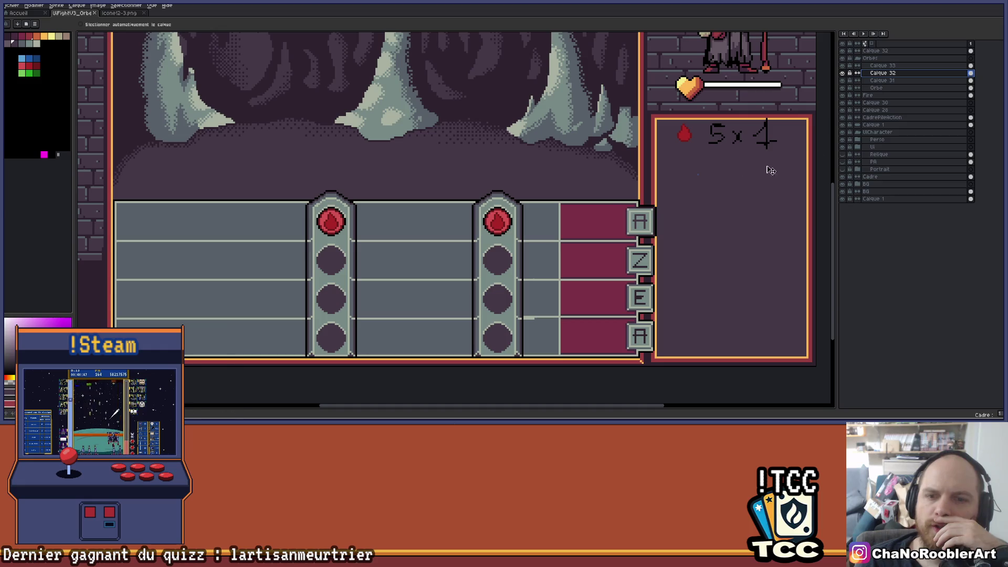
scroll(469, 187, right, 2)
drag(364, 261, 464, 258)
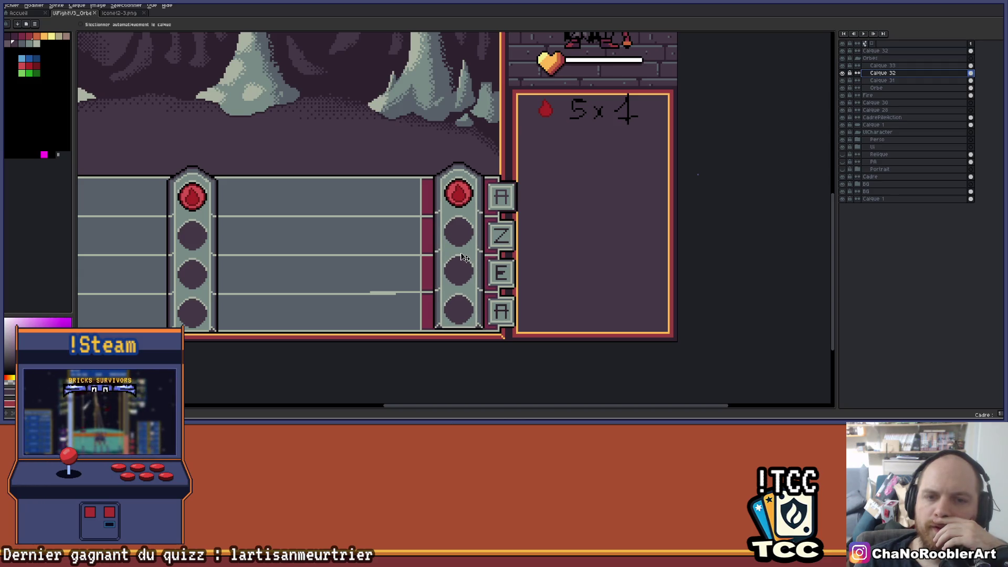
scroll(462, 258, left, 2)
scroll(612, 190, down, 1)
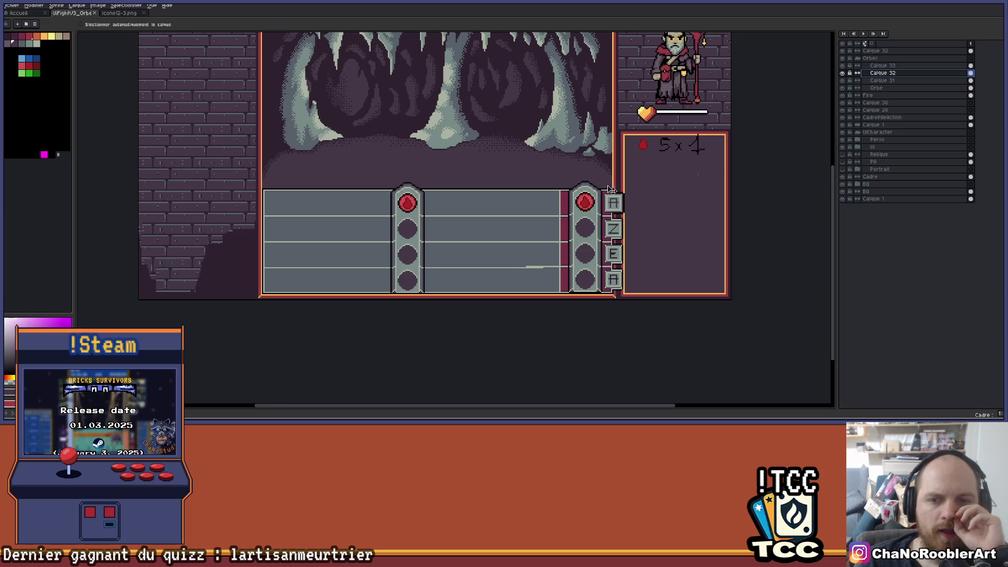
scroll(601, 196, up, 1)
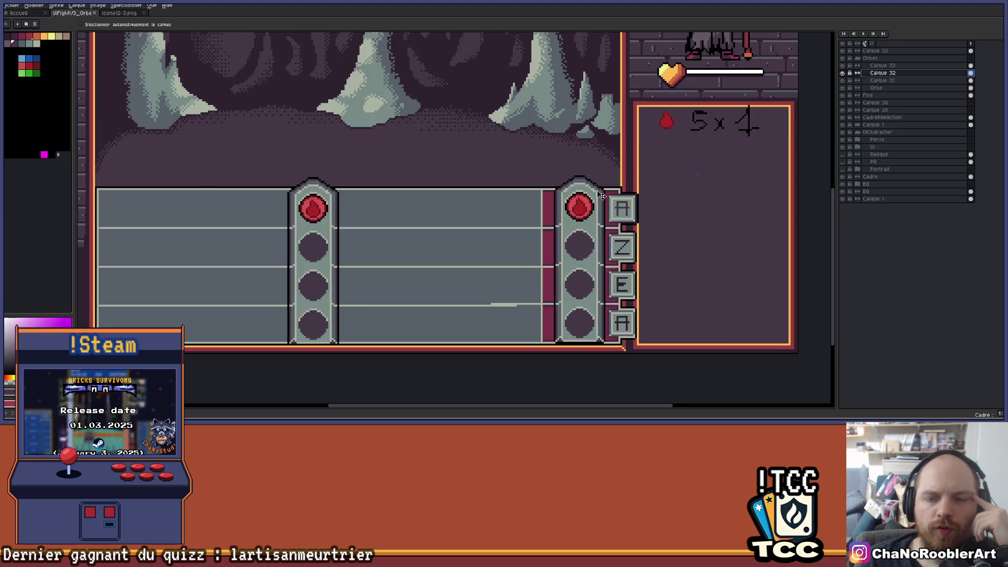
scroll(602, 195, up, 1)
scroll(578, 199, left, 2)
mouse_move(643, 226)
mouse_down()
mouse_move(574, 226)
mouse_move(583, 224)
mouse_up()
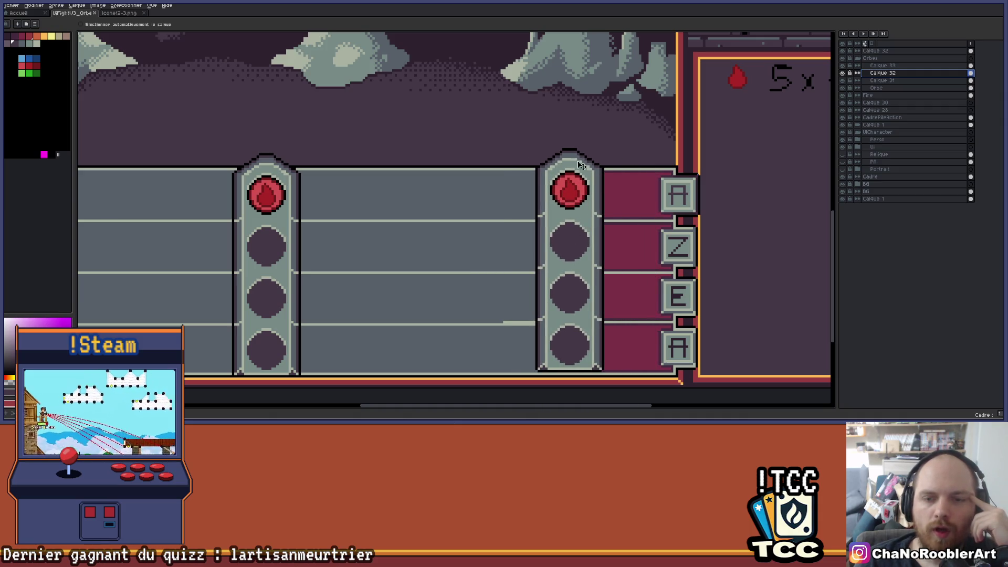
drag(577, 261, 641, 268)
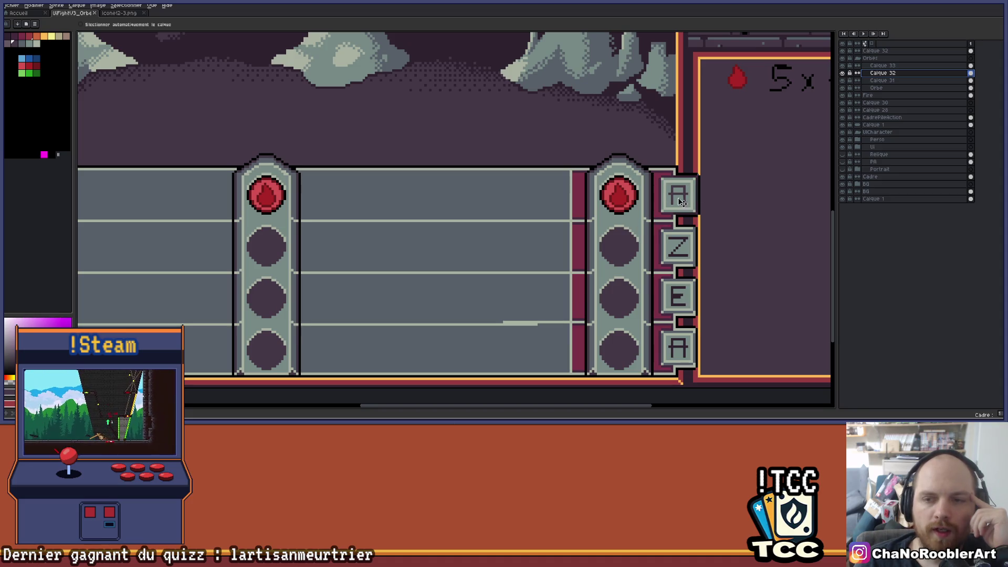
- Lower the second orb pillar onto the lanes and nudge it into its final position
mouse_move(630, 171)
mouse_down()
mouse_move(643, 360)
mouse_move(642, 205)
mouse_up()
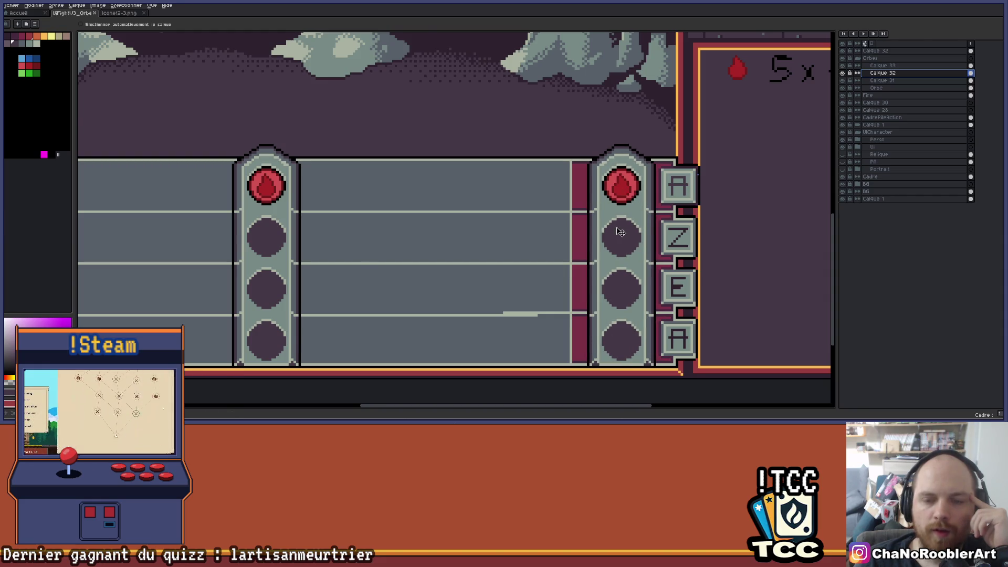
scroll(621, 235, down, 1)
mouse_move(620, 222)
mouse_down()
mouse_move(631, 407)
mouse_move(619, 207)
mouse_move(637, 244)
mouse_up()
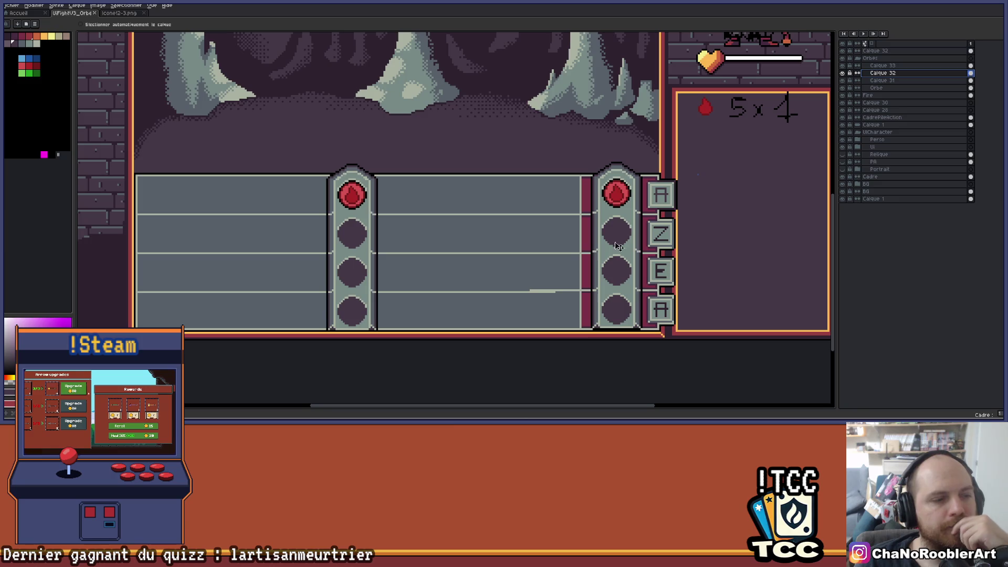
drag(547, 267, 567, 259)
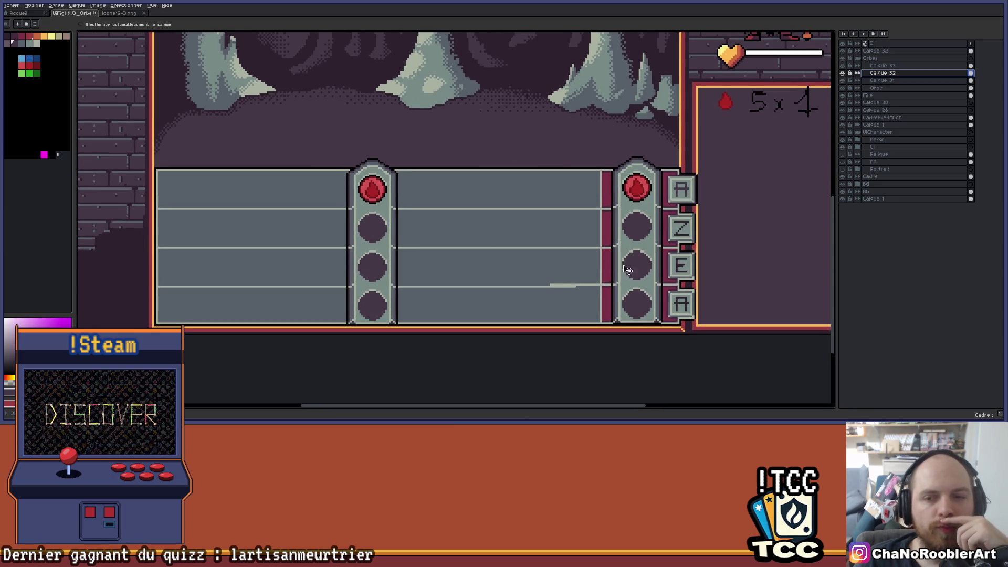
mouse_move(652, 227)
mouse_down()
mouse_move(467, 229)
mouse_move(546, 228)
mouse_up()
scroll(508, 221, down, 3)
scroll(517, 223, up, 3)
scroll(546, 228, up, 1)
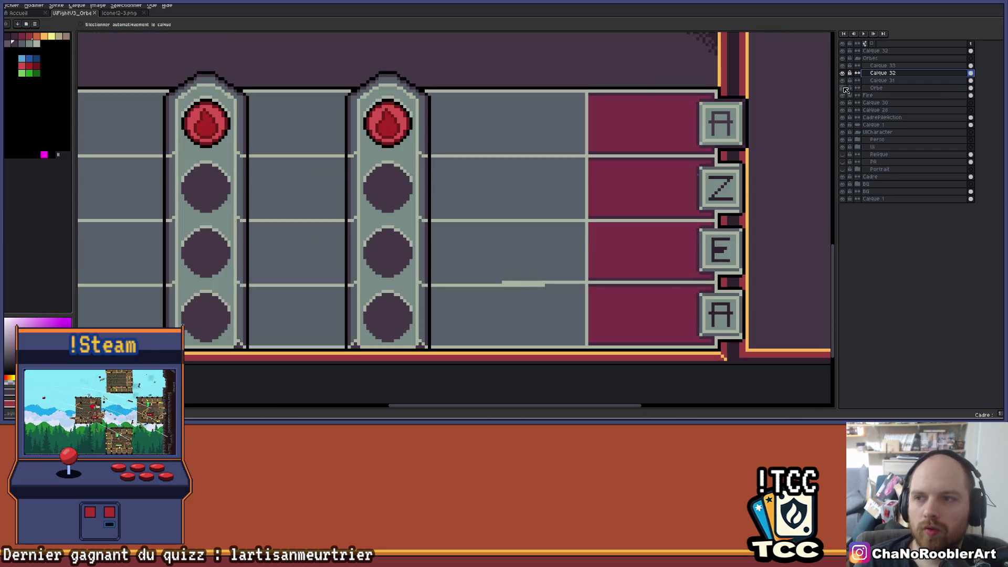
- On Calque 31, sample the light lane-line colour and pencil a line along the lane
click(845, 80)
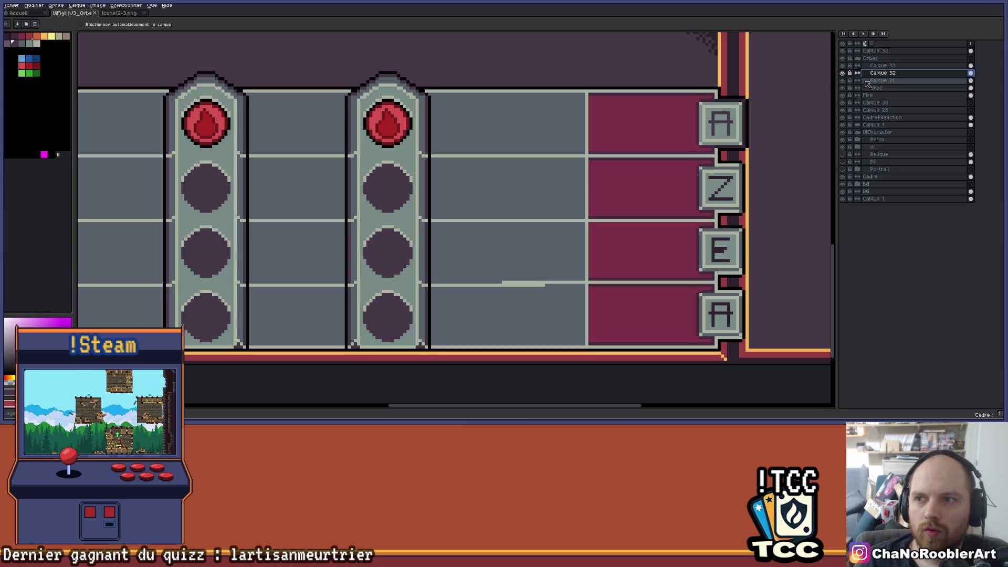
scroll(546, 284, up, 1)
key(i)
drag(546, 284, 608, 259)
click(590, 258)
key(b)
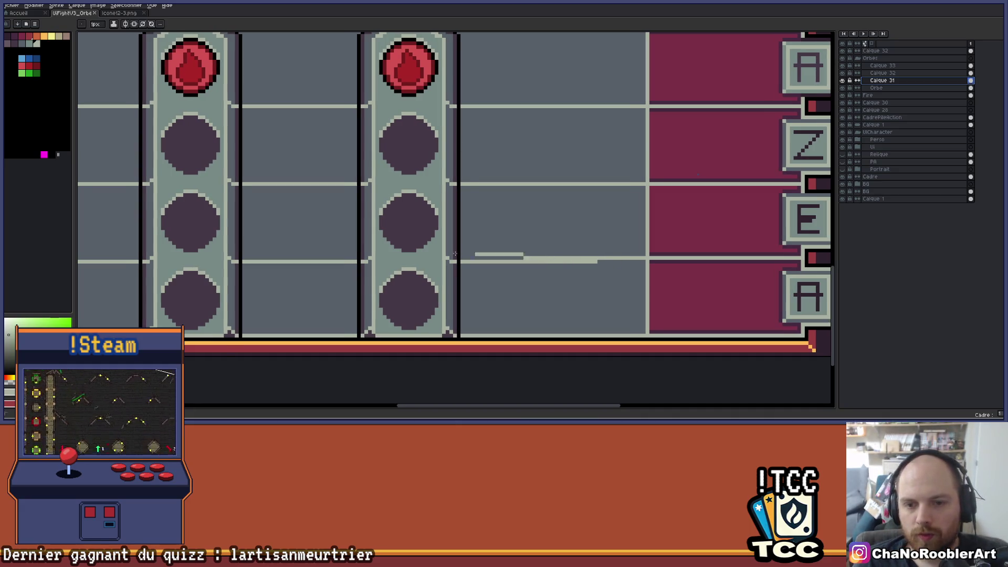
scroll(475, 255, left, 10)
shift+click(494, 257)
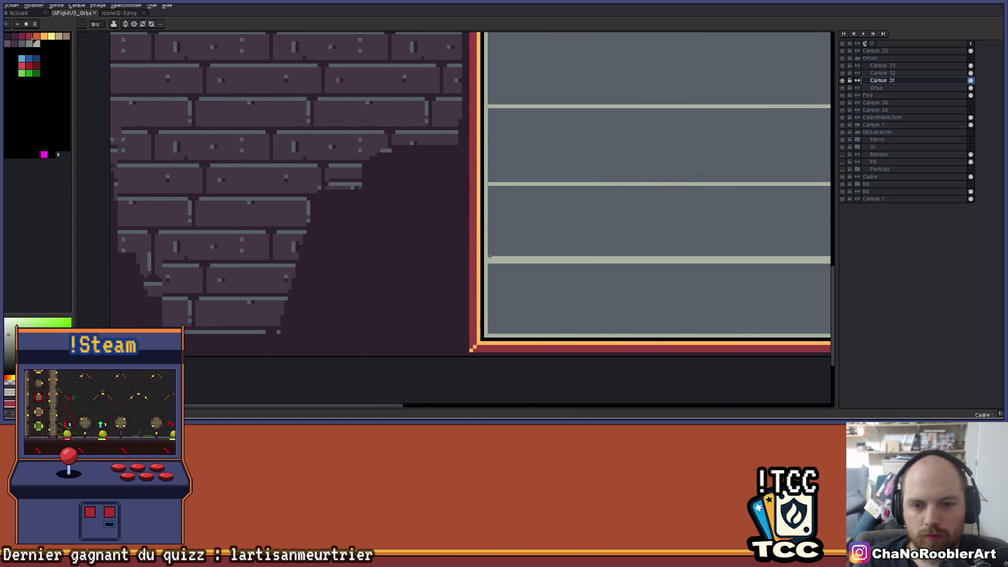
- Undo the stray lane line and make Calque 32 the working layer after checking it
scroll(578, 268, right, 10)
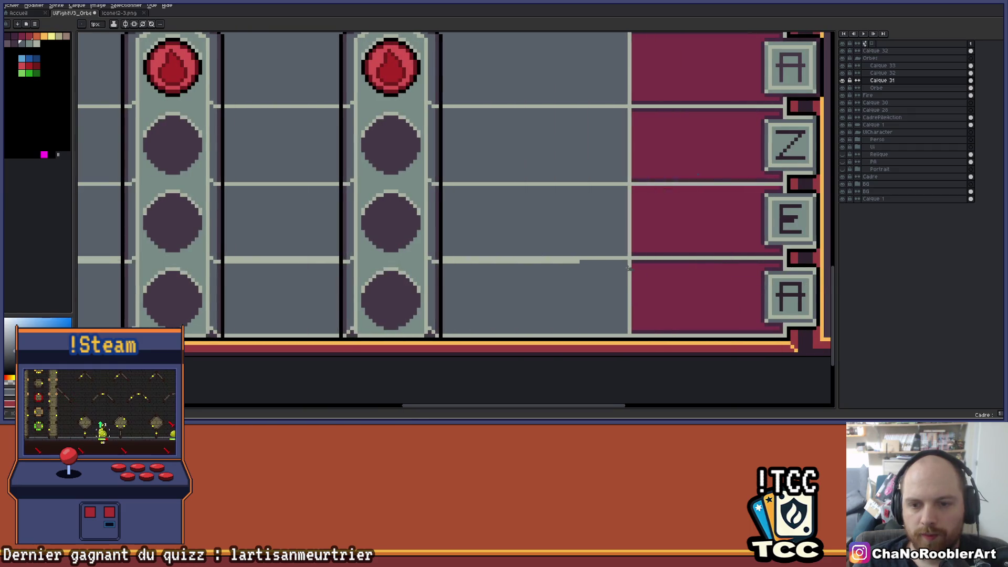
key(ctrl+z)
scroll(596, 261, down, 1)
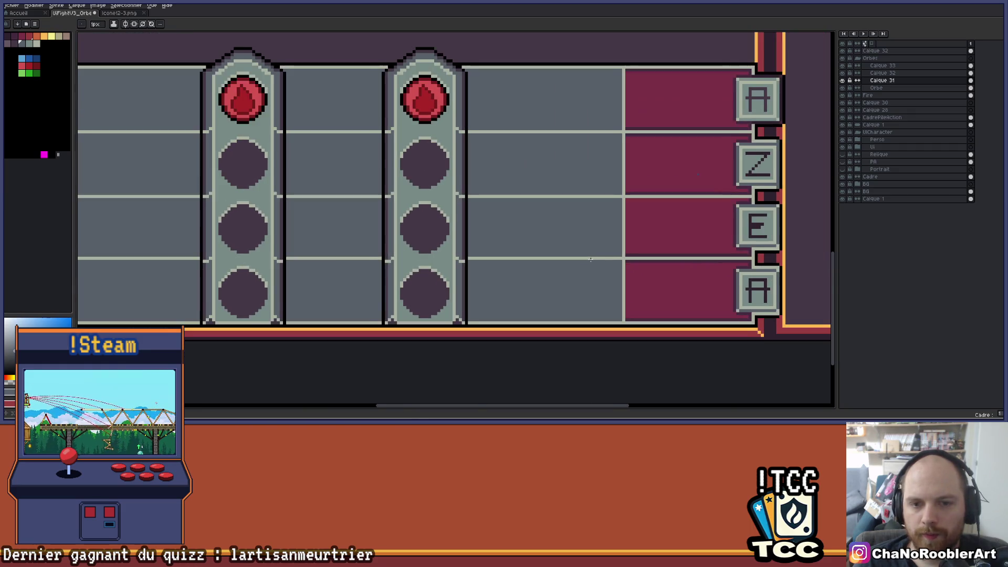
click(882, 65)
click(842, 73)
click(842, 73)
click(882, 73)
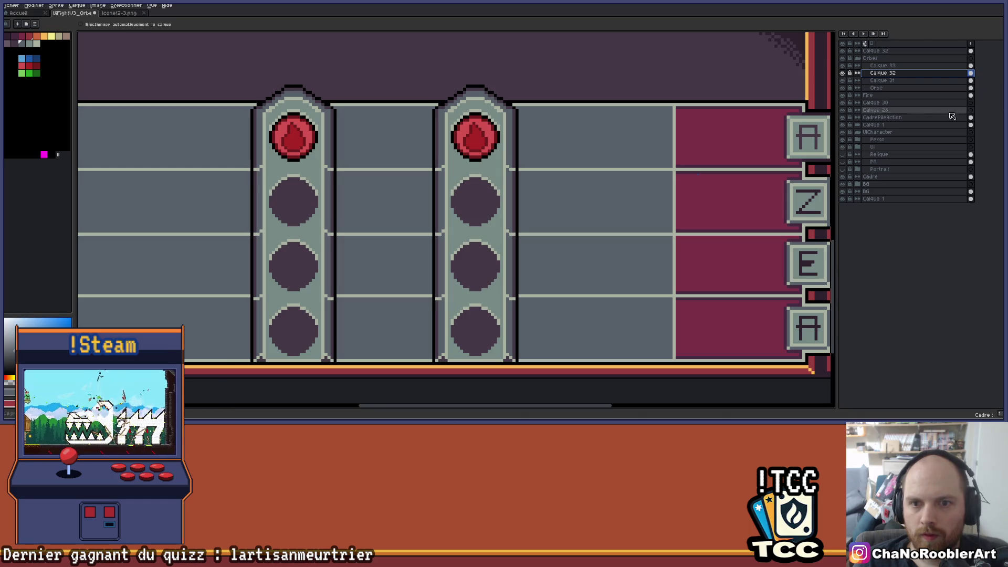
- Pencil a light grey pixel where the lane line meets the pillar
scroll(534, 254, up, 2)
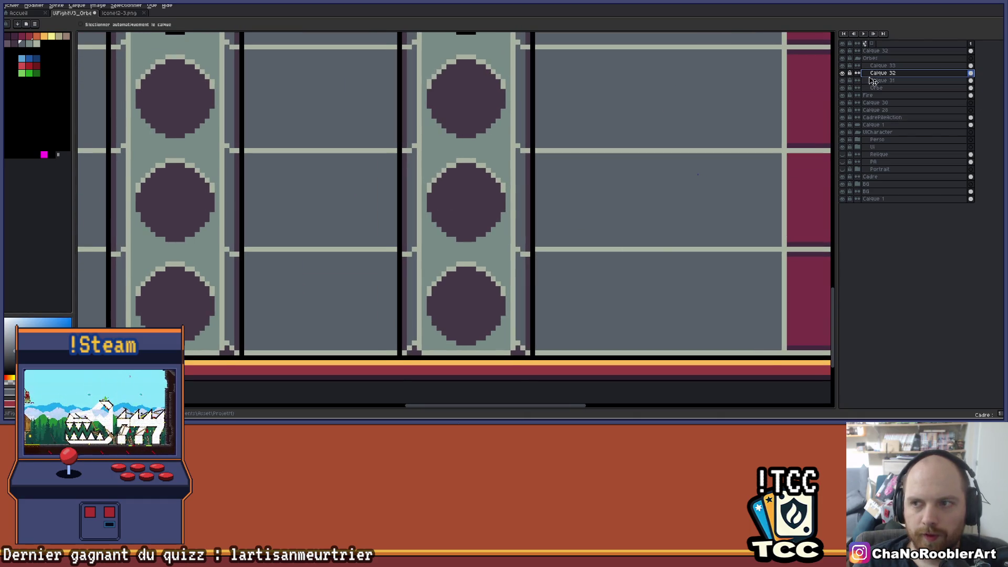
scroll(491, 256, up, 1)
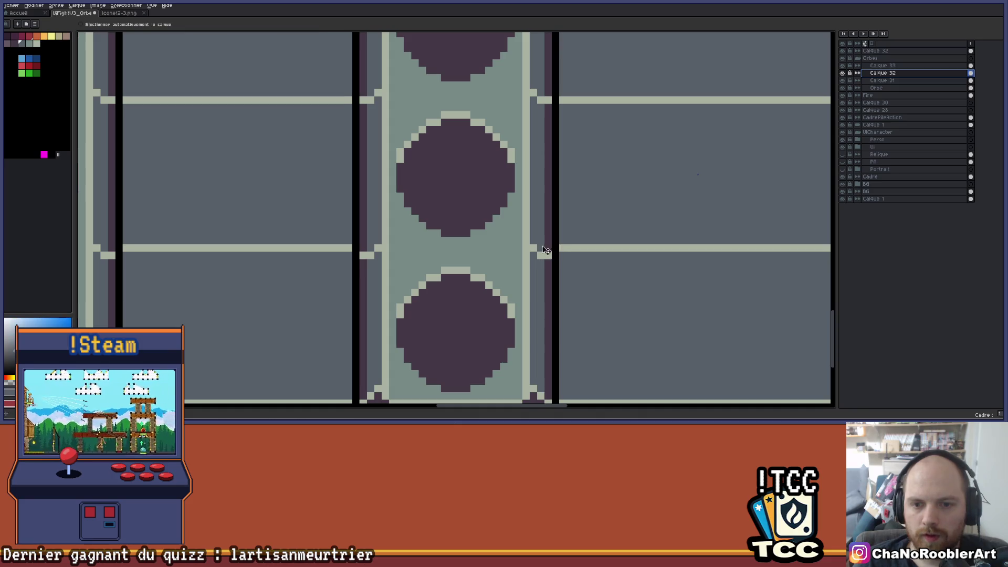
key(b)
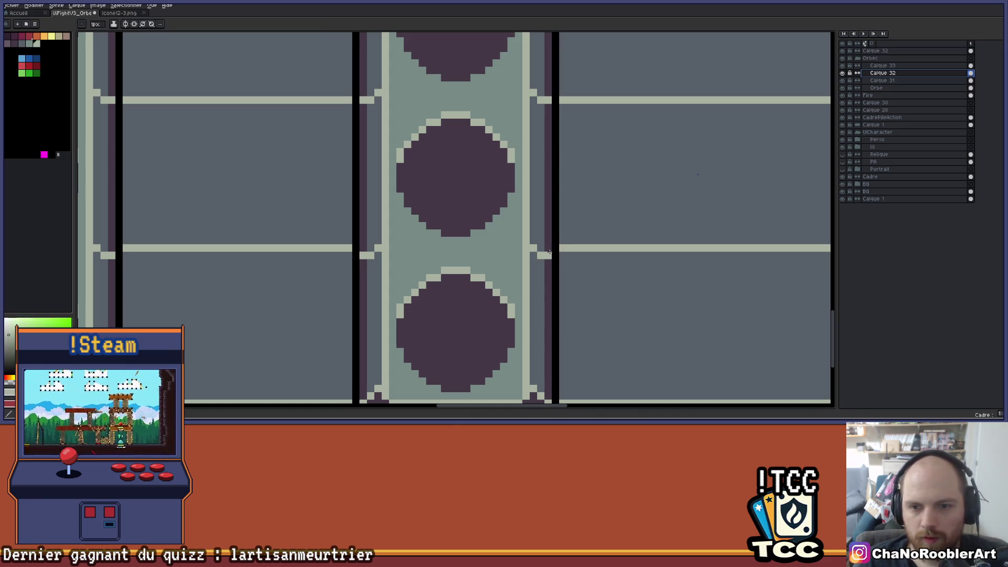
alt+click(542, 258)
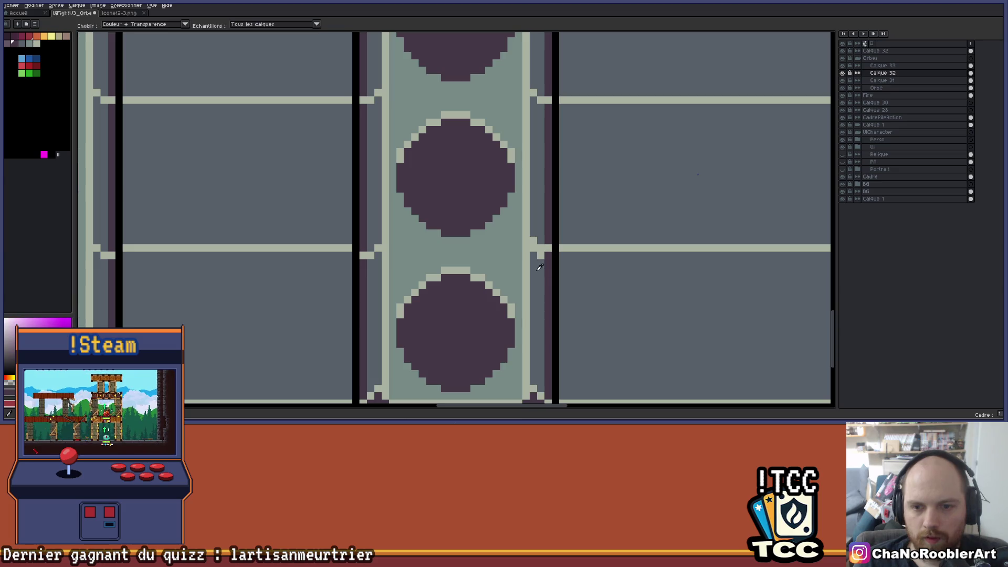
click(370, 248)
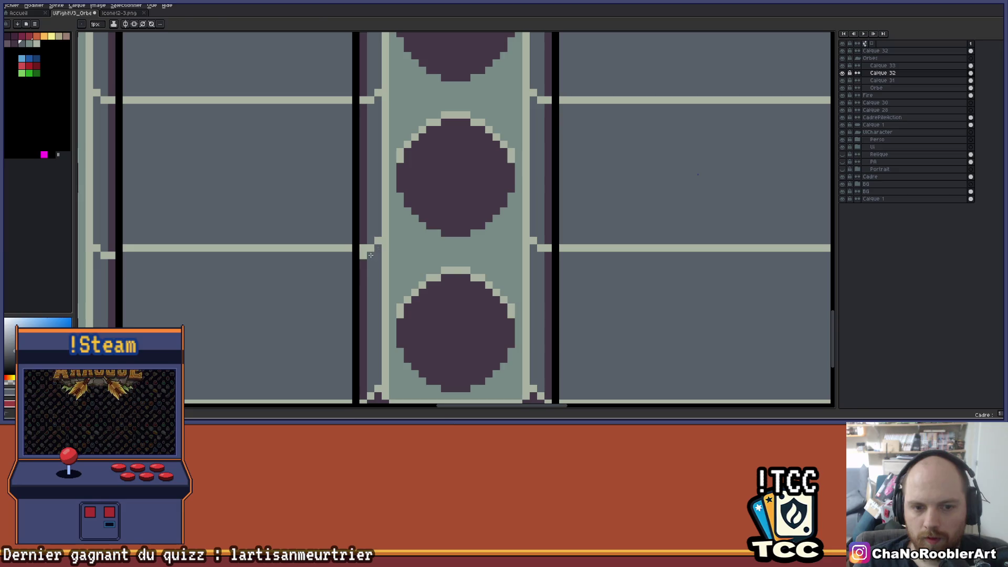
- Bucket-fill the second pillar's top outer band and lower-right edge band darker
scroll(430, 265, down, 3)
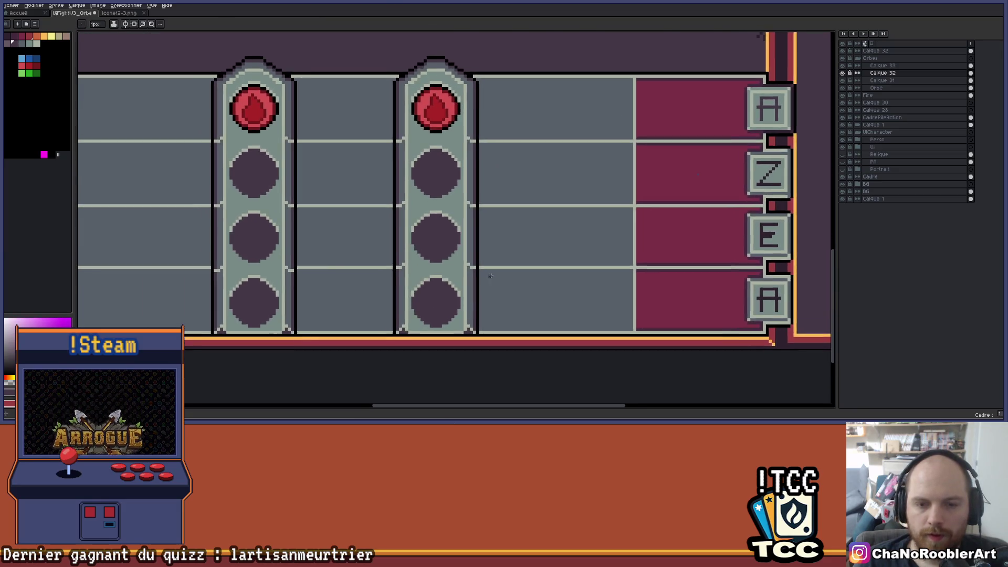
scroll(489, 276, down, 2)
key(g)
scroll(493, 279, up, 1)
click(479, 161)
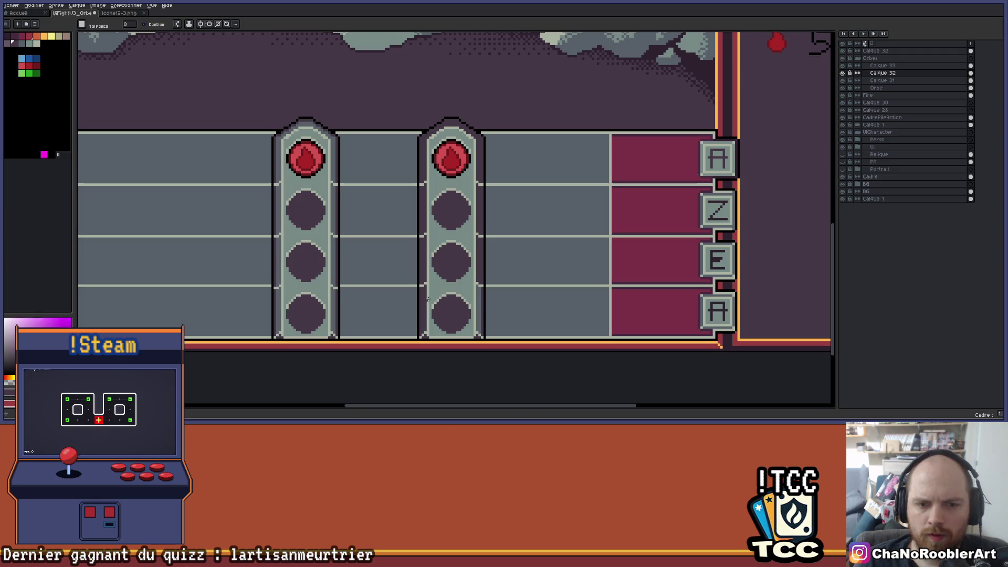
click(480, 301)
scroll(479, 302, down, 2)
drag(506, 293, 462, 294)
key(ctrl)
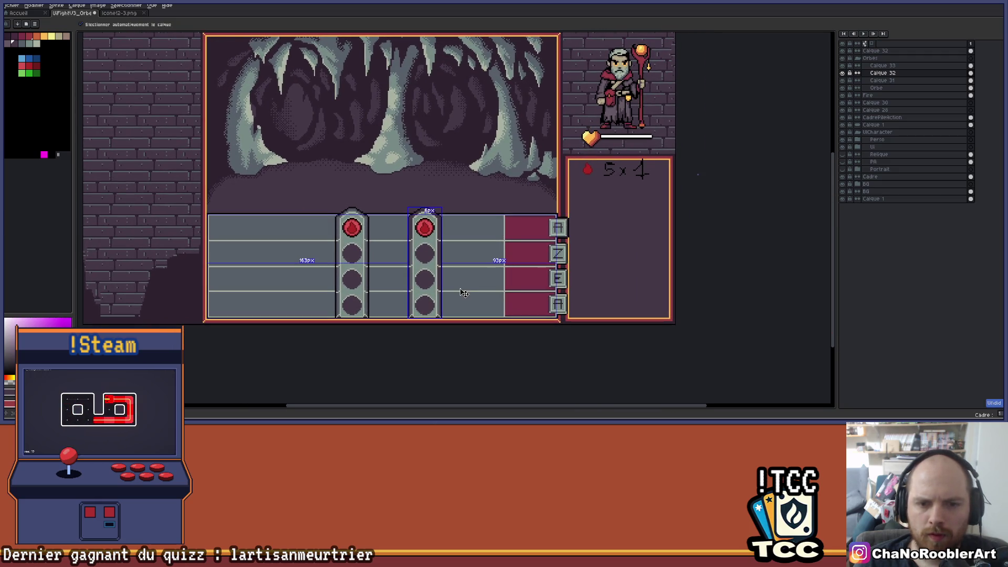
- Return to the fill tool and zoom in and out around the two orb pillars
key(ctrl)
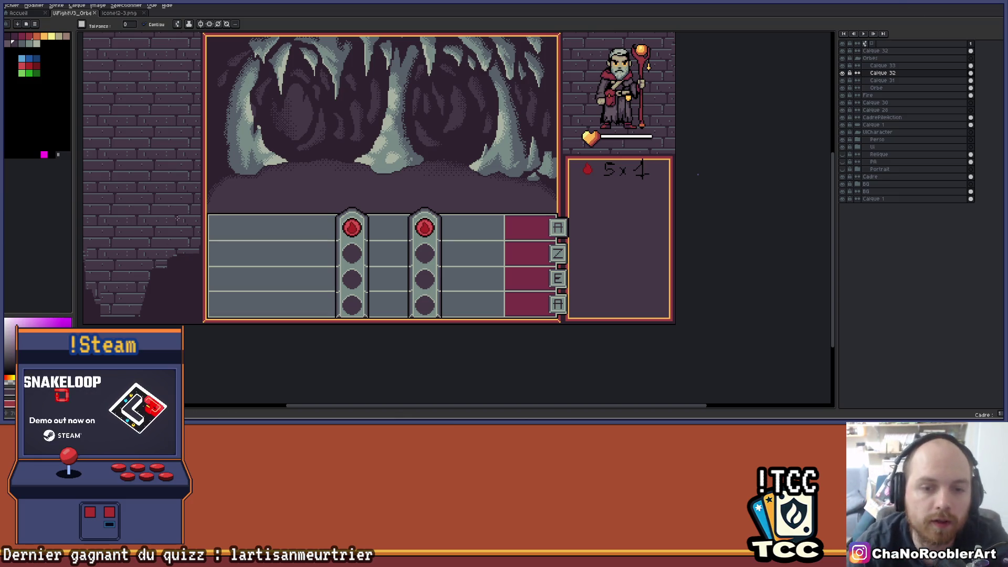
scroll(399, 262, up, 1)
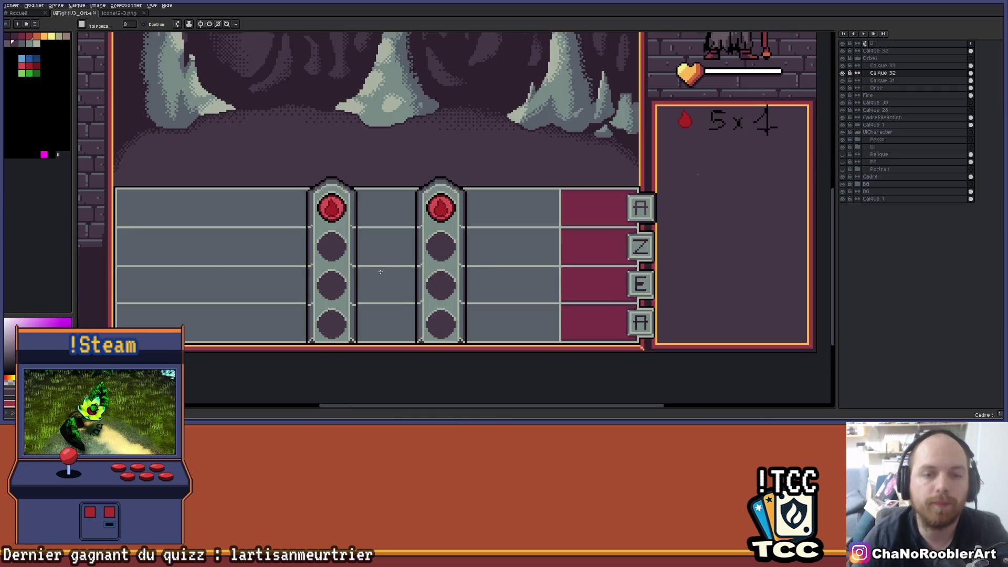
scroll(385, 292, down, 2)
scroll(385, 292, up, 2)
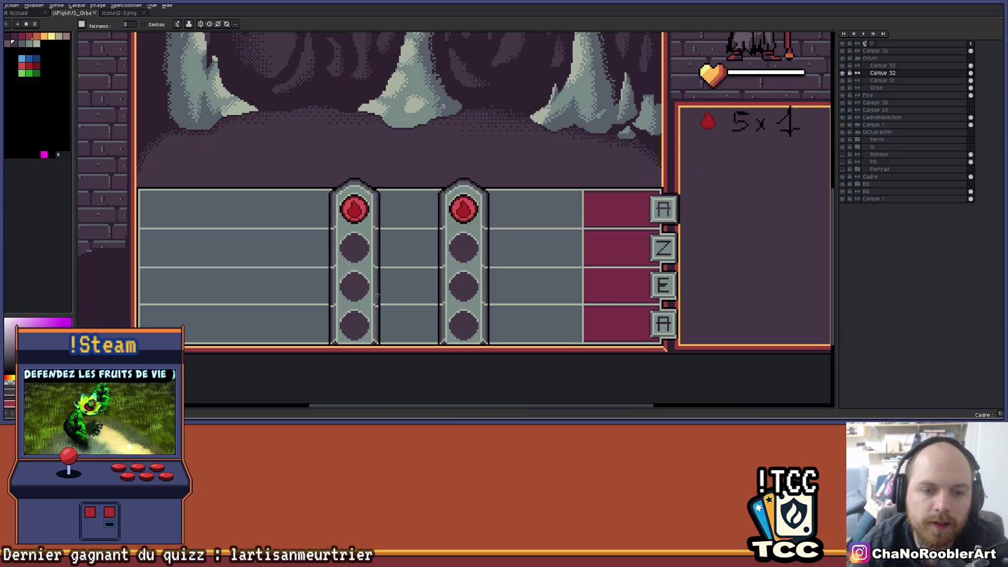
scroll(405, 306, down, 1)
scroll(404, 306, down, 1)
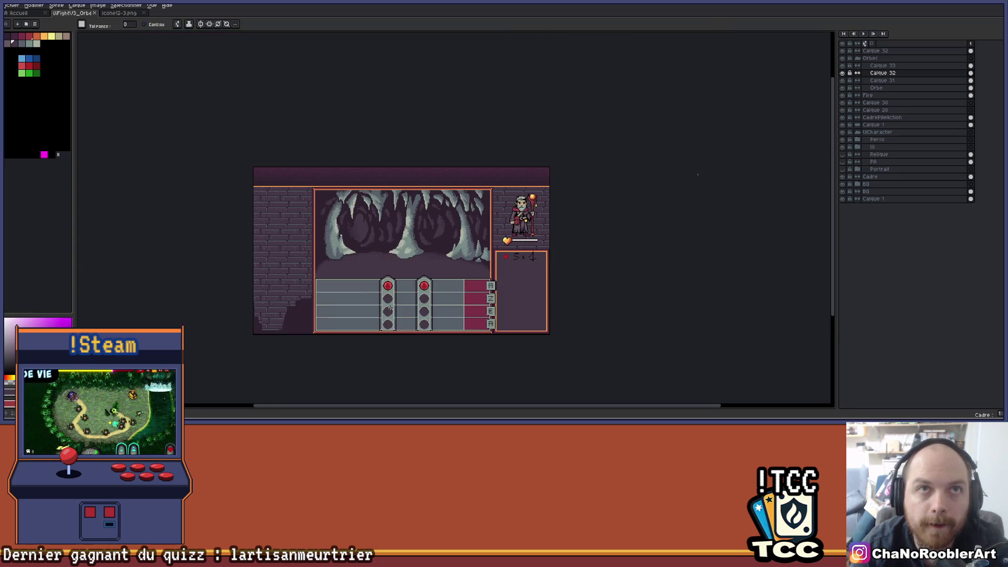
scroll(398, 286, up, 1)
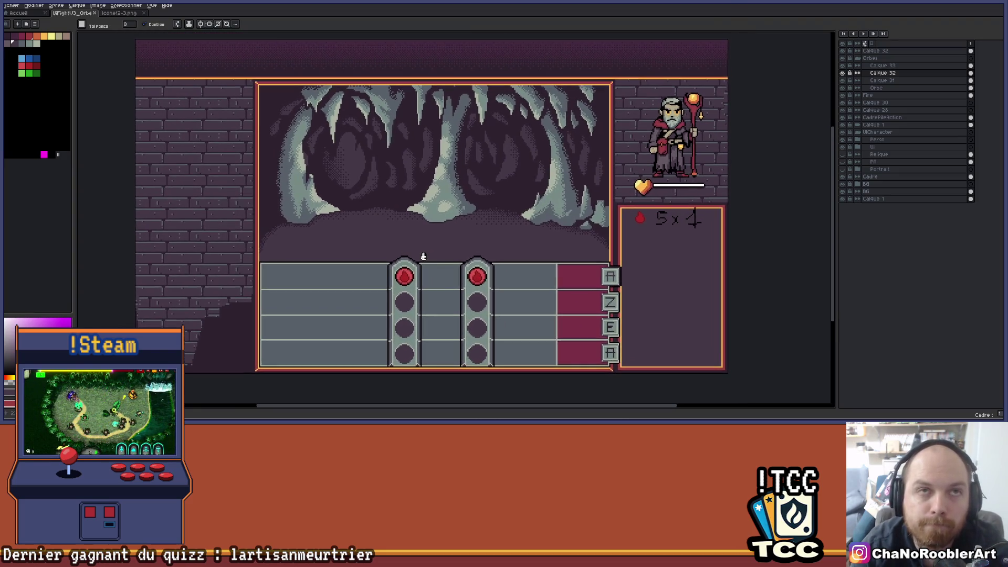
scroll(422, 258, down, 1)
scroll(421, 259, up, 1)
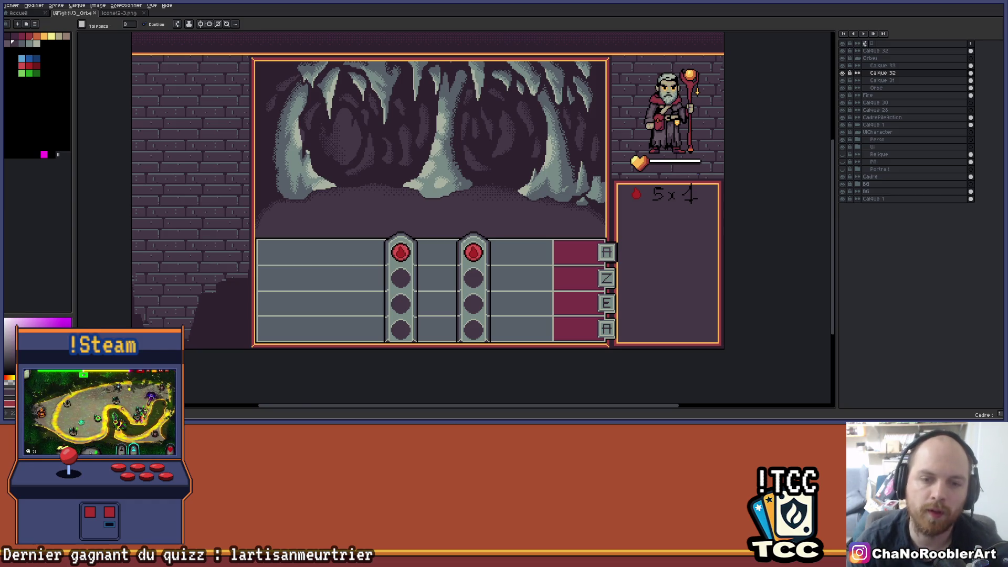
- Pan over the orb pillars, then re-centre the view on the whole mockup
scroll(436, 286, up, 2)
drag(428, 285, 455, 248)
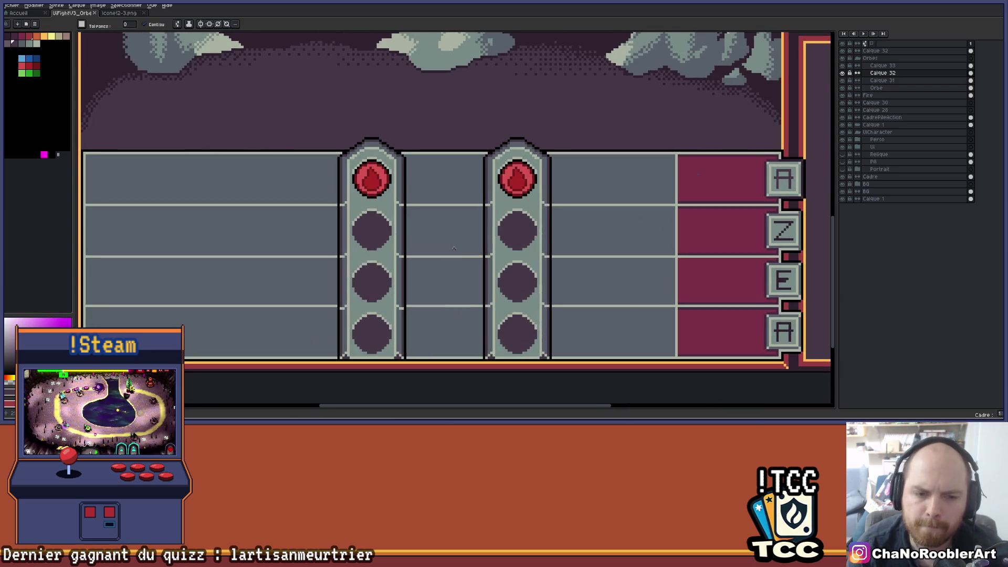
scroll(452, 248, down, 2)
drag(450, 208, 422, 244)
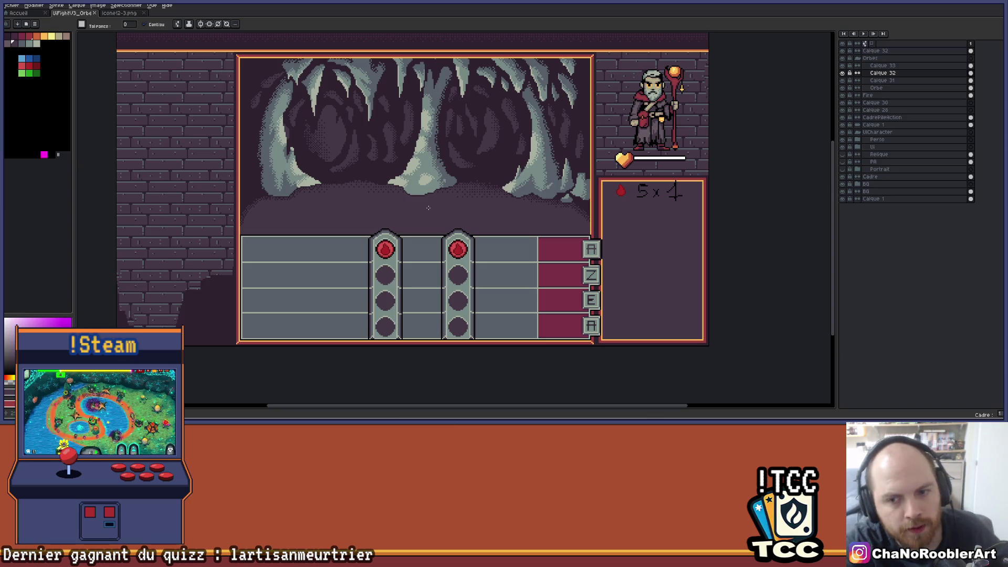
scroll(399, 236, up, 1)
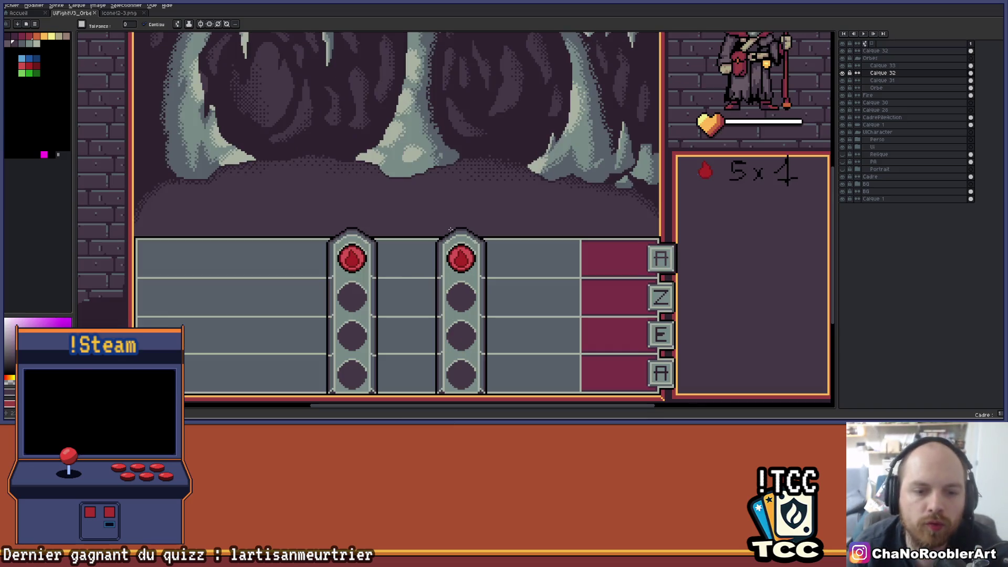
- Save the mockup with Ctrl+S and zoom in on the battle UI
key(ctrl+s)
scroll(399, 227, down, 1)
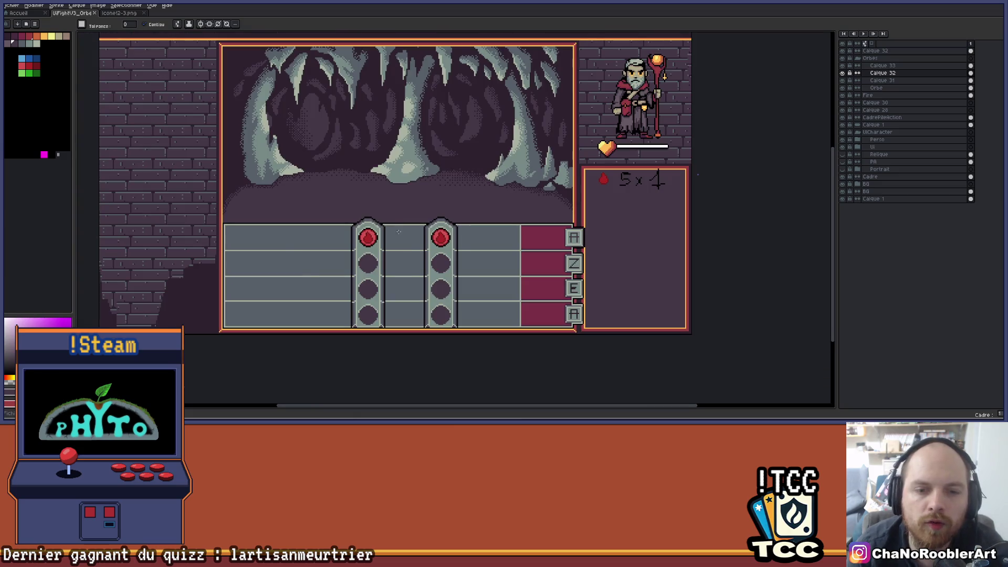
scroll(399, 230, down, 1)
scroll(402, 237, up, 2)
scroll(412, 245, down, 1)
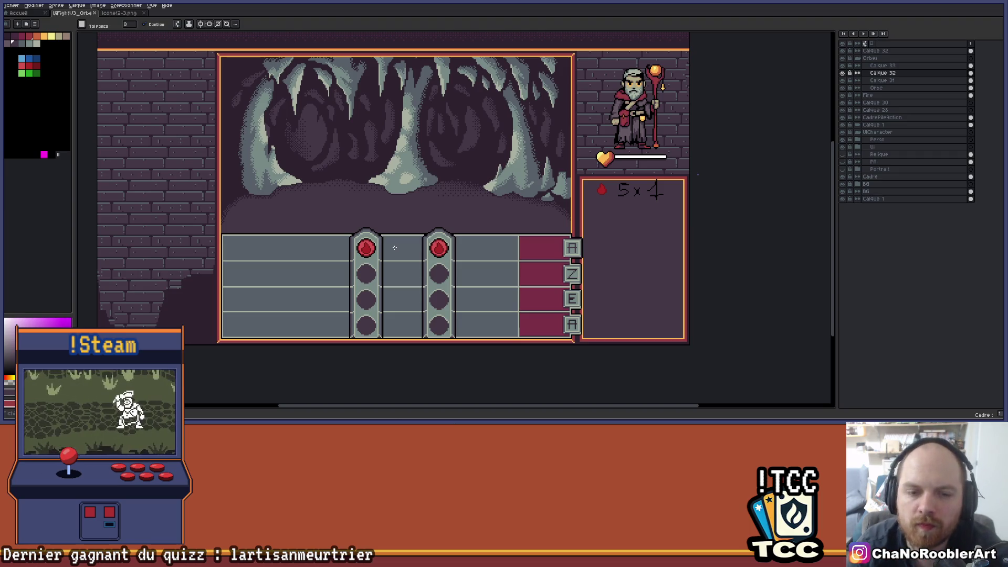
scroll(394, 247, up, 1)
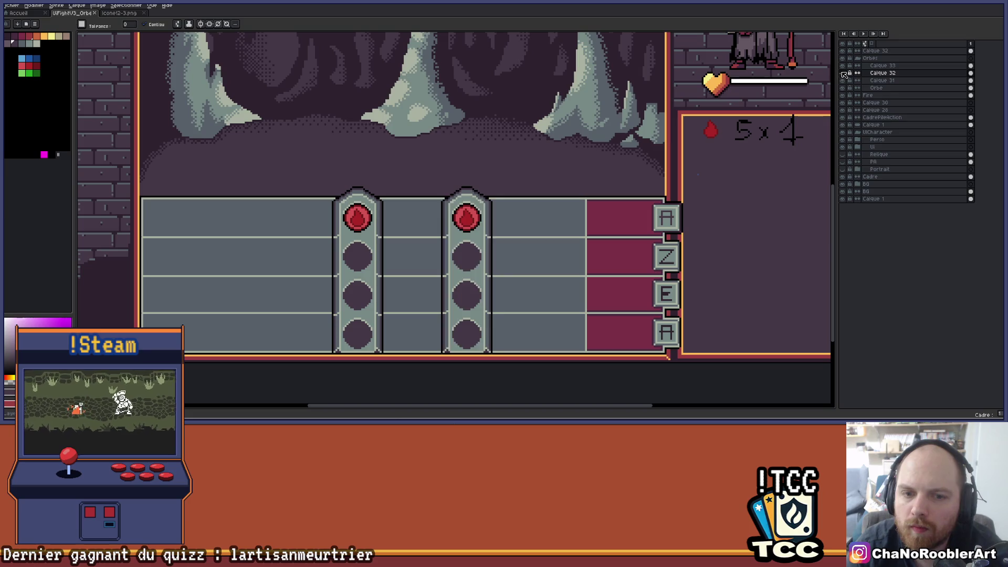
- On layer Calque 32, bucket-fill the second pillar's three empty orb slots with a dark swatch
click(844, 74)
click(7, 36)
click(467, 257)
click(466, 296)
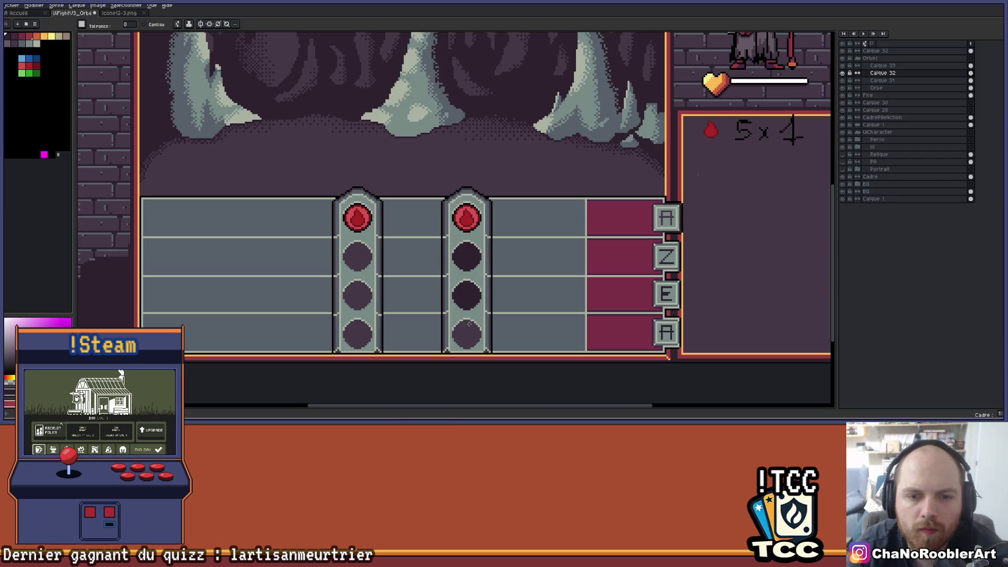
click(467, 334)
- Darken the first pillar's Z, E and bottom orb slots the same way
scroll(494, 255, down, 2)
scroll(494, 255, up, 2)
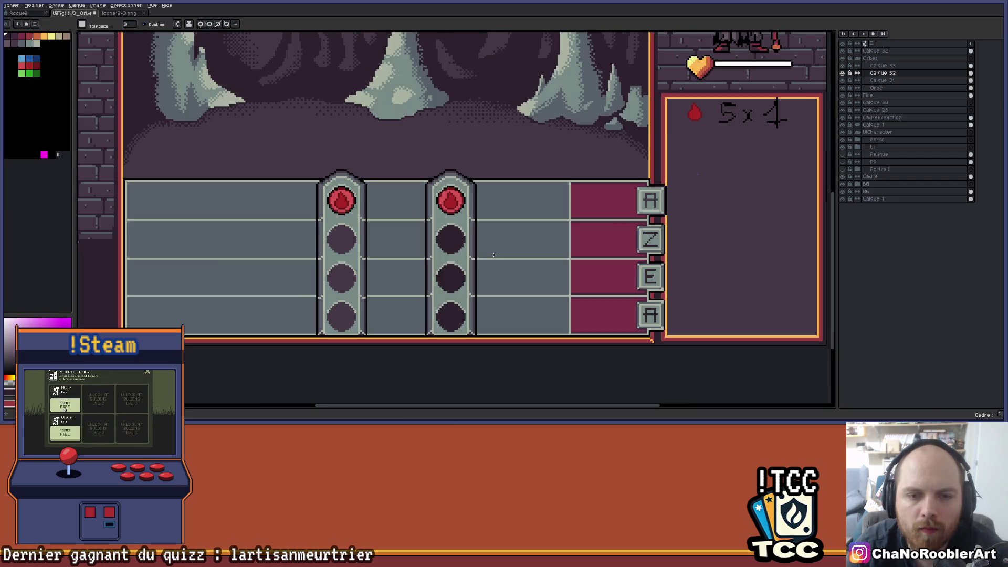
scroll(494, 255, up, 1)
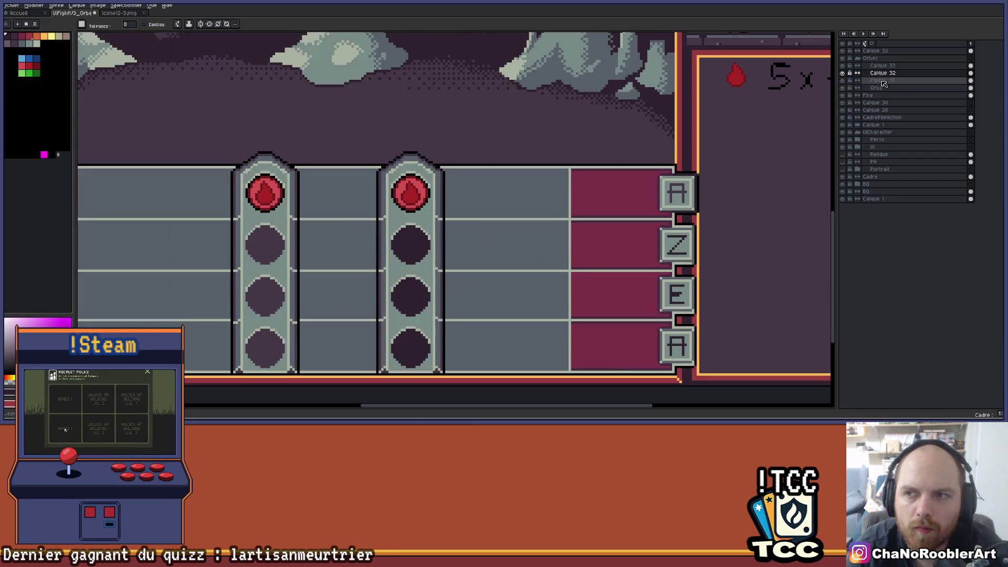
click(277, 242)
click(278, 295)
click(277, 348)
scroll(369, 329, down, 3)
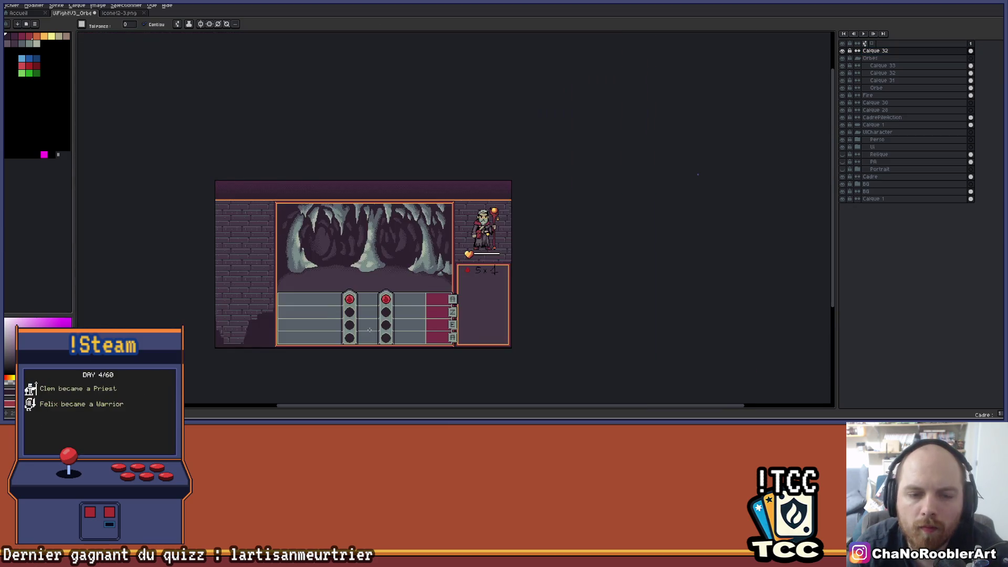
scroll(369, 330, up, 3)
- Switch to layer Calque 33 and toggle the second pillar's visibility to compare
click(883, 66)
click(843, 73)
click(843, 73)
click(882, 73)
scroll(462, 197, up, 1)
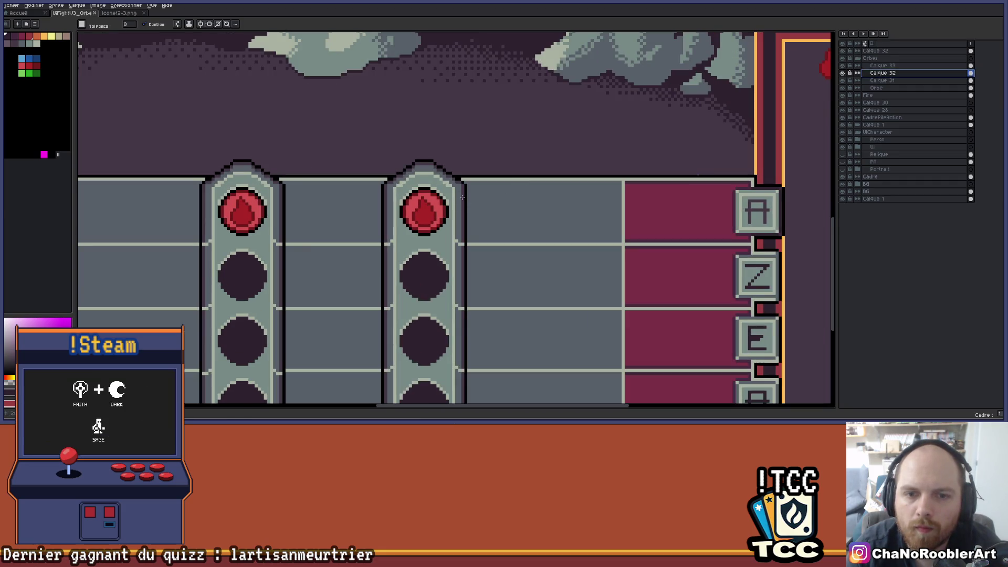
scroll(483, 193, down, 3)
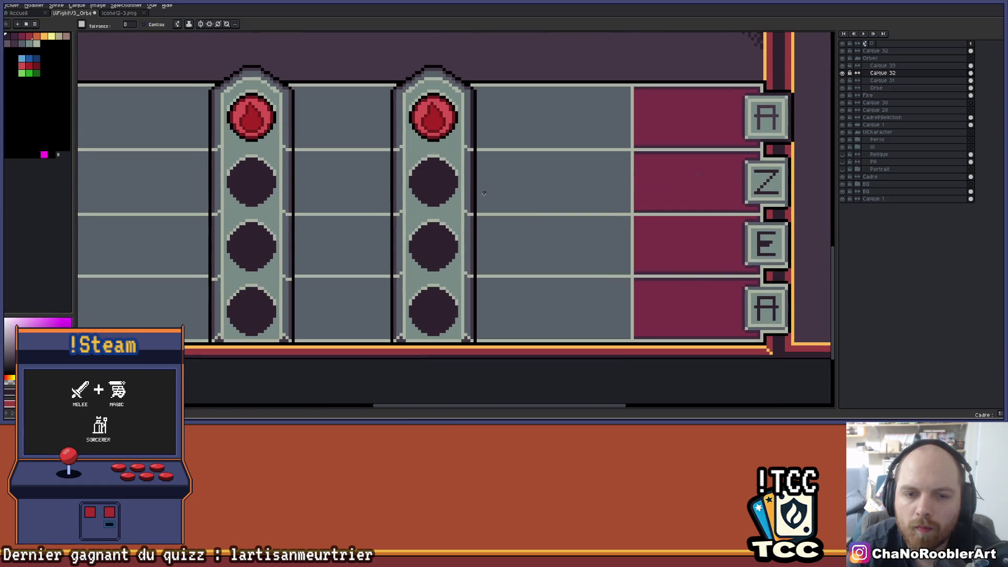
scroll(472, 292, up, 1)
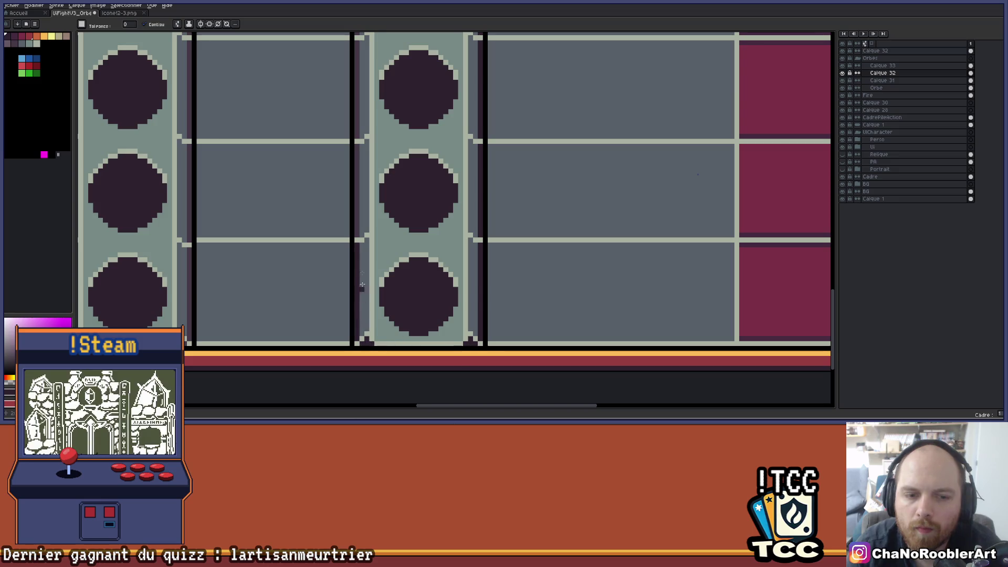
scroll(386, 285, up, 2)
scroll(369, 251, up, 2)
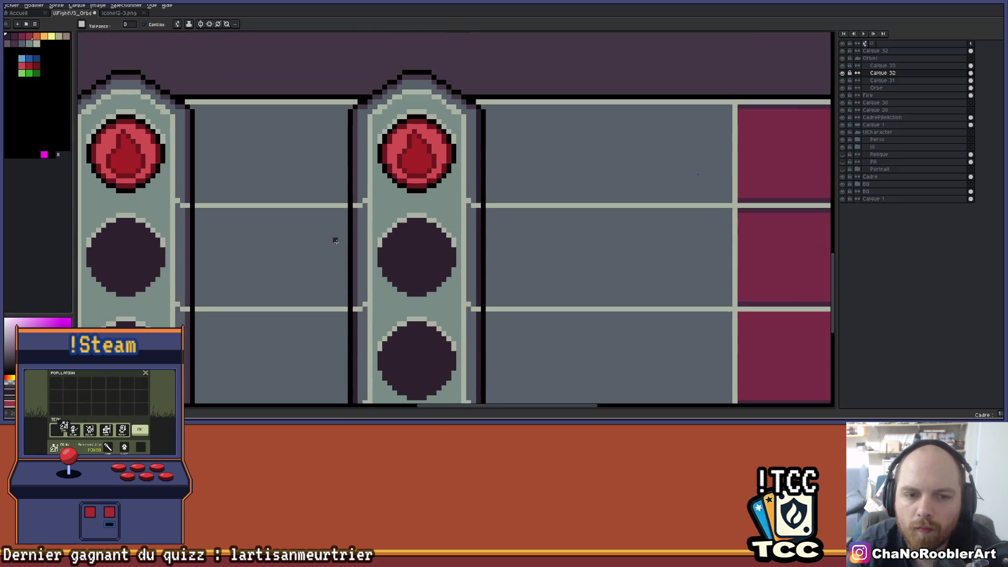
- Darken the strips beside and atop the second pillar, then undo the last fill
click(353, 205)
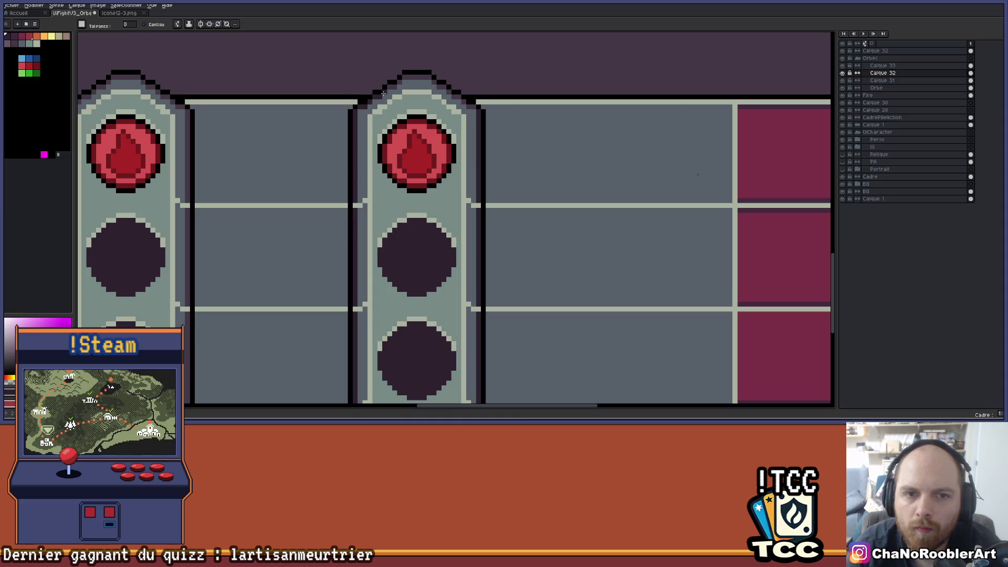
click(406, 77)
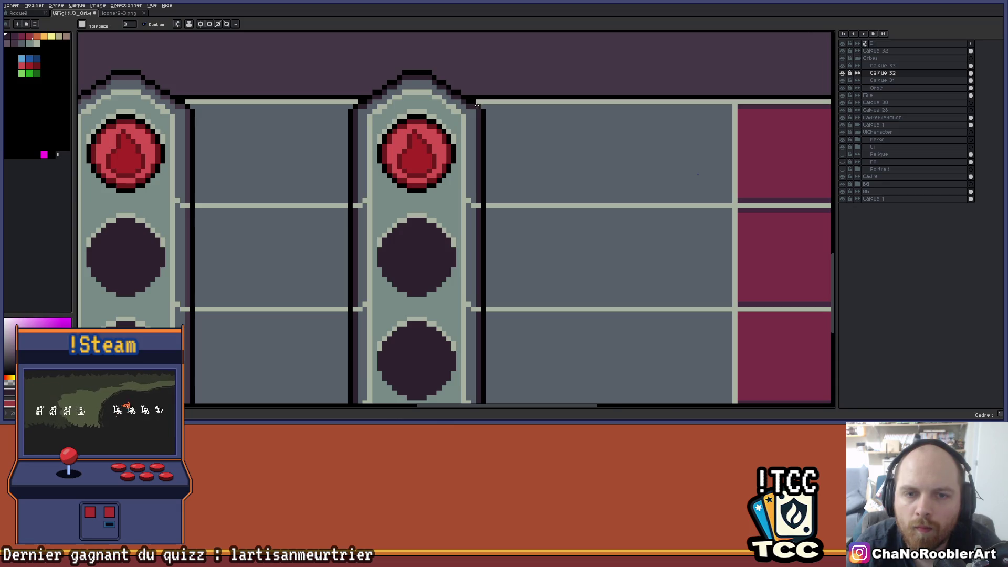
scroll(486, 129, down, 3)
drag(557, 158, 524, 193)
scroll(525, 192, down, 1)
scroll(441, 177, up, 3)
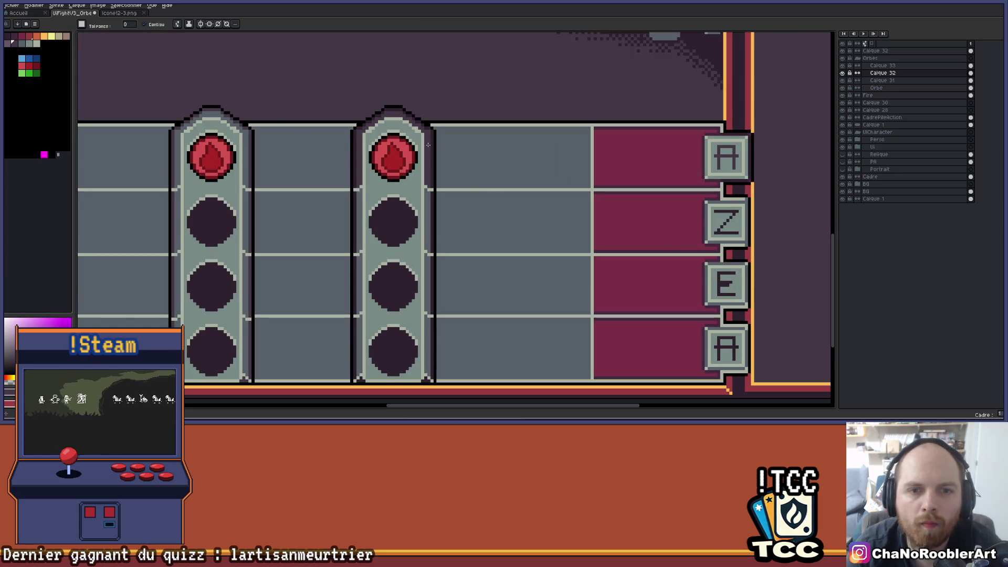
drag(427, 251, 468, 156)
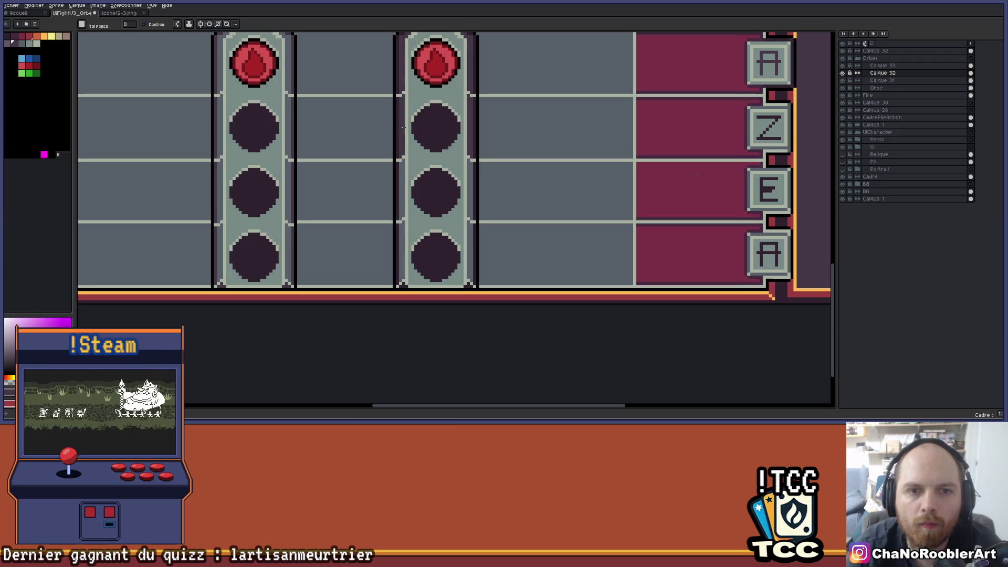
key(ctrl+z)
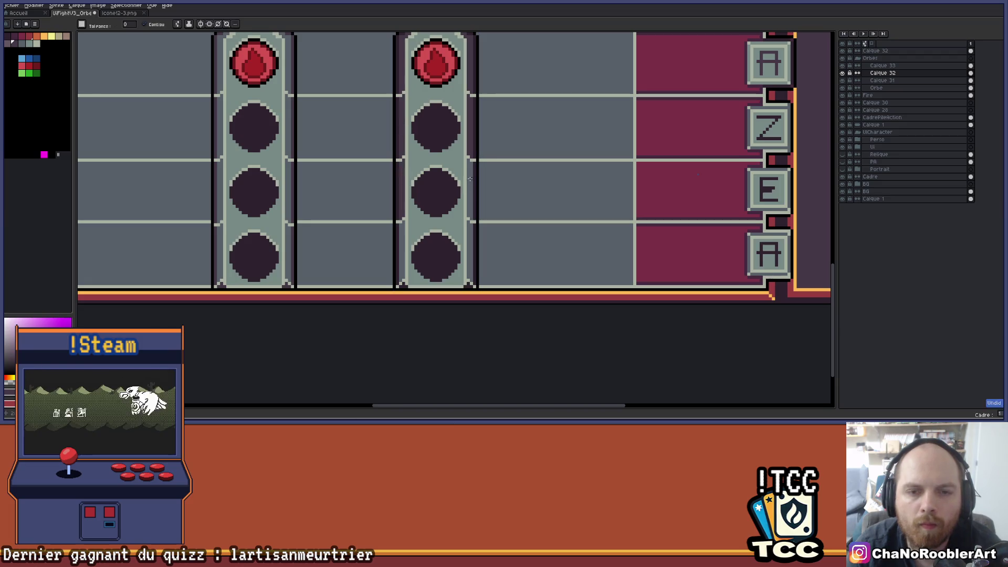
- Zoom to the pillar's top red orb and eyedrop the grey-blue lane colour
scroll(402, 247, down, 3)
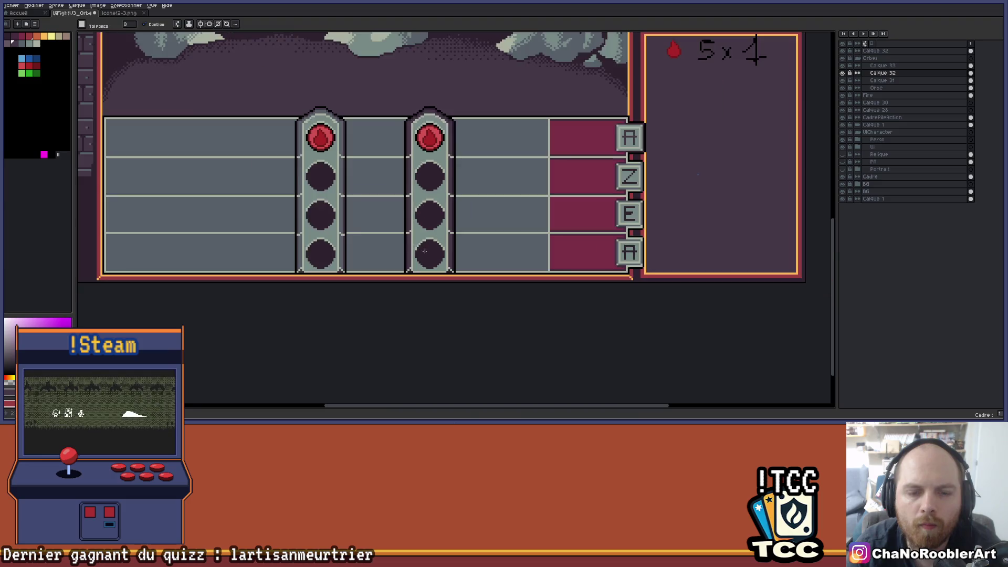
scroll(473, 242, up, 3)
drag(544, 281, 495, 254)
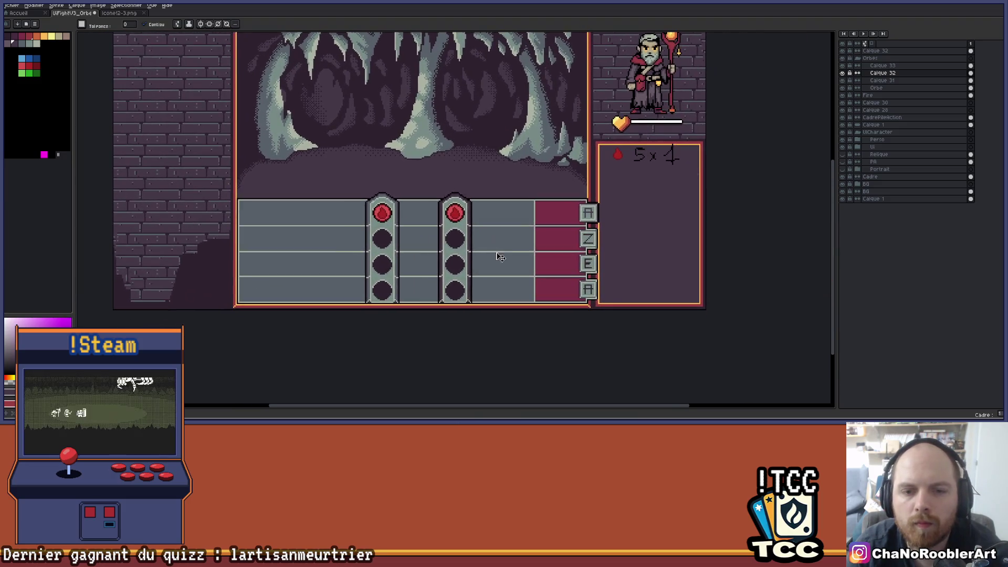
scroll(478, 238, up, 3)
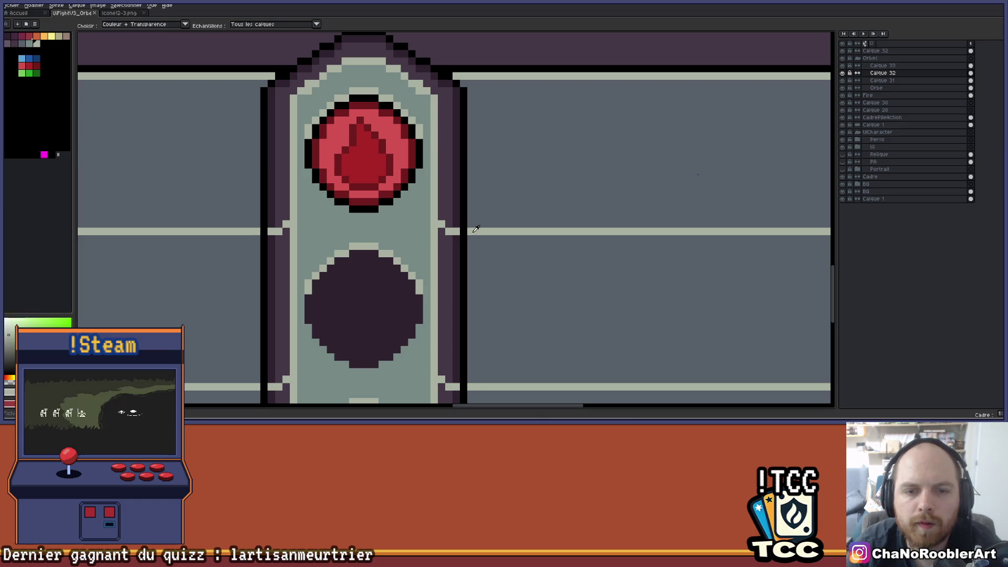
alt+click(217, 110)
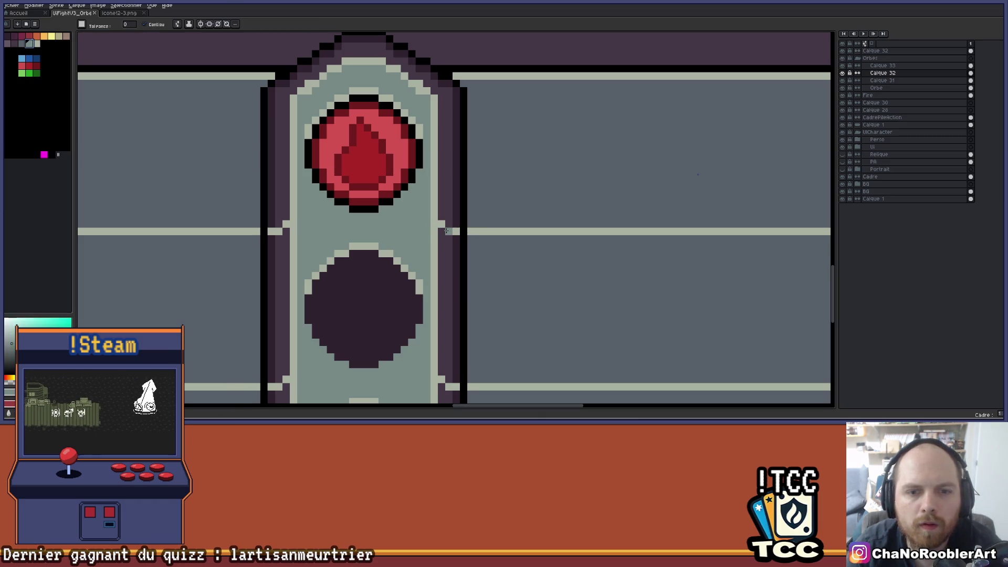
key(v)
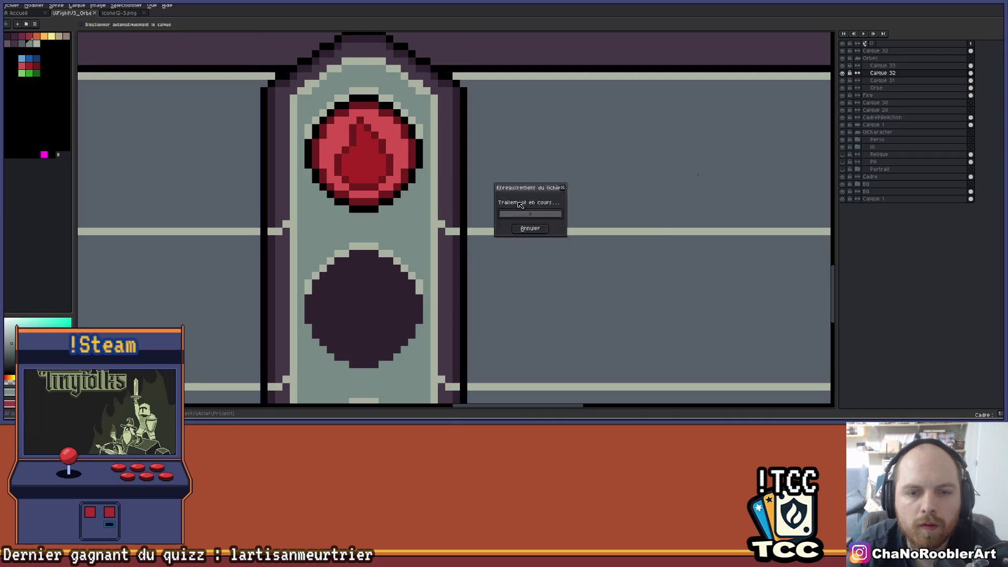
scroll(499, 217, down, 1)
scroll(489, 223, up, 1)
- Try filling the pillar's right border light grey twice, undoing it each time
key(g)
click(478, 226)
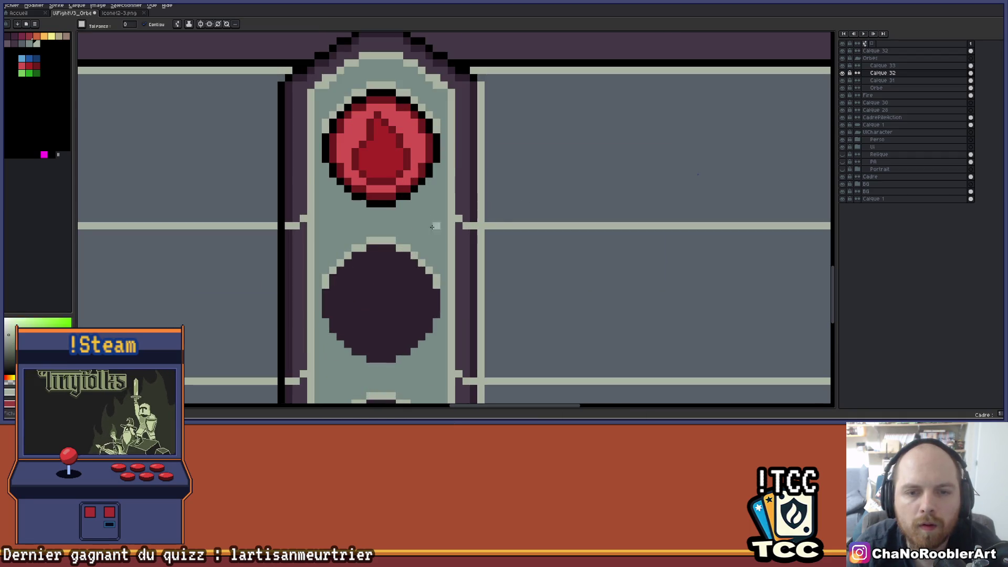
key(ctrl+z)
click(481, 226)
key(ctrl+z)
key(ctrl+z)
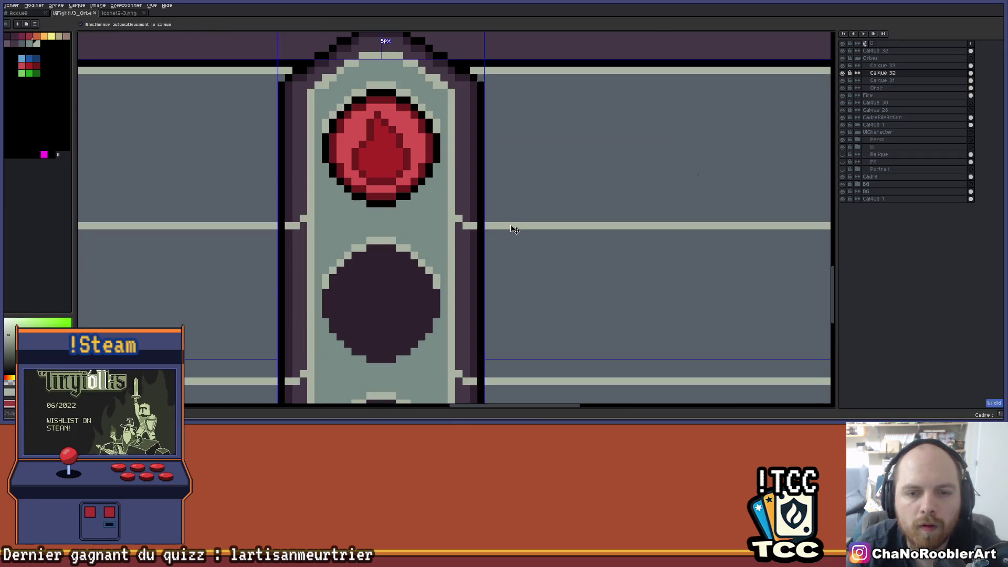
- With the pencil active, undo the recent edge pixel edits and dismiss a stray popup menu
key(b)
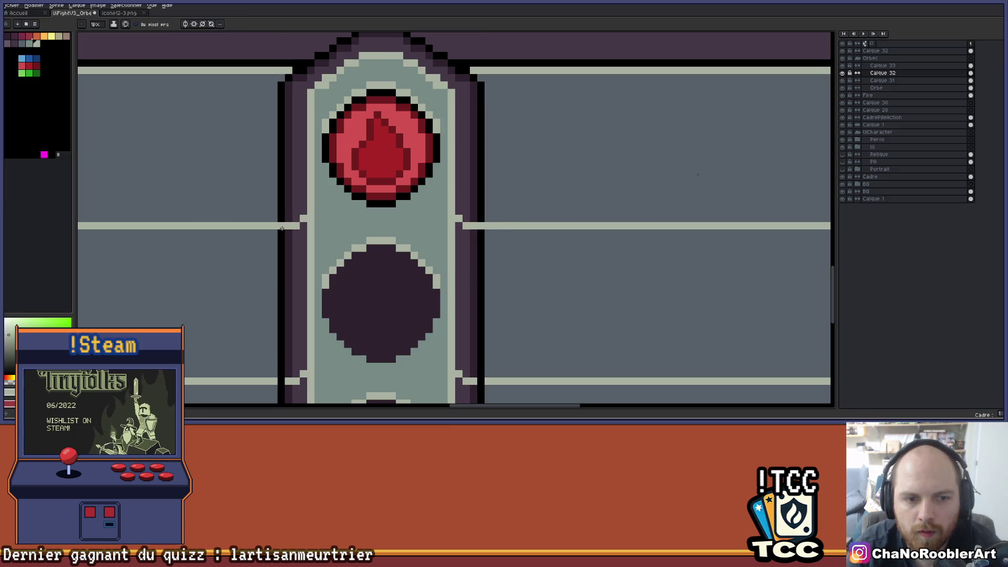
scroll(368, 221, down, 3)
drag(438, 227, 474, 229)
key(v)
key(b)
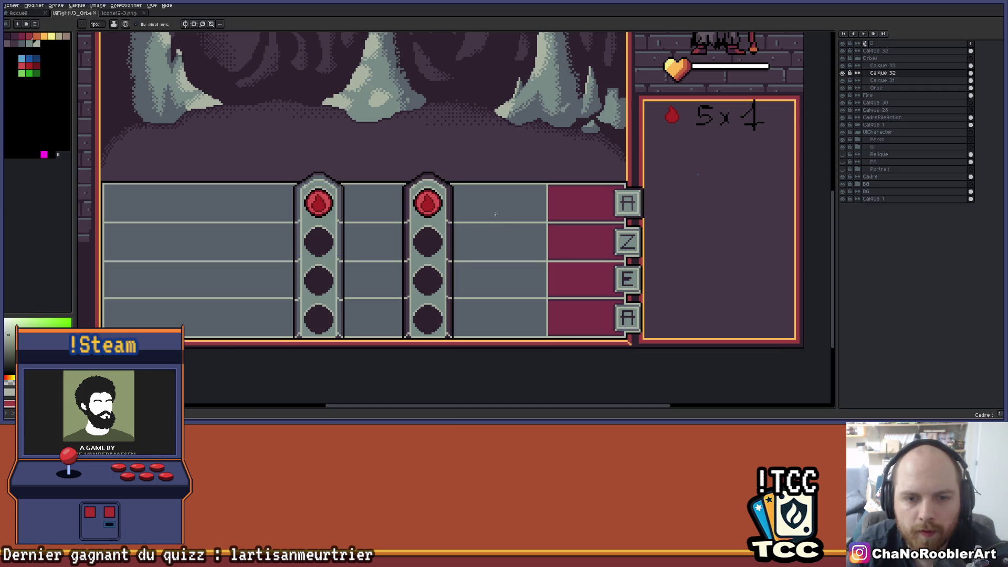
scroll(497, 205, down, 1)
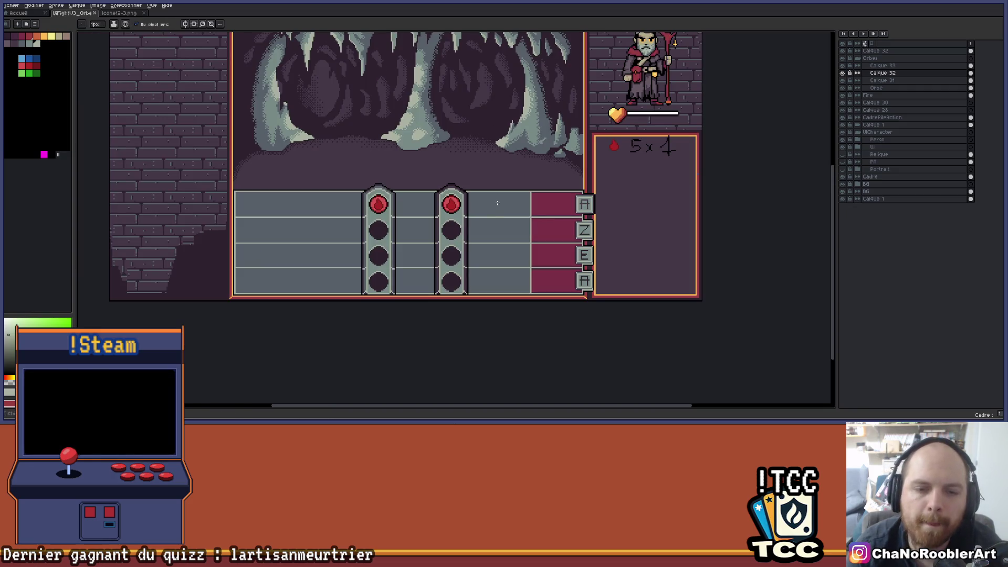
key(ctrl+z)
key(ctrl+z)
key(ctrl+z)
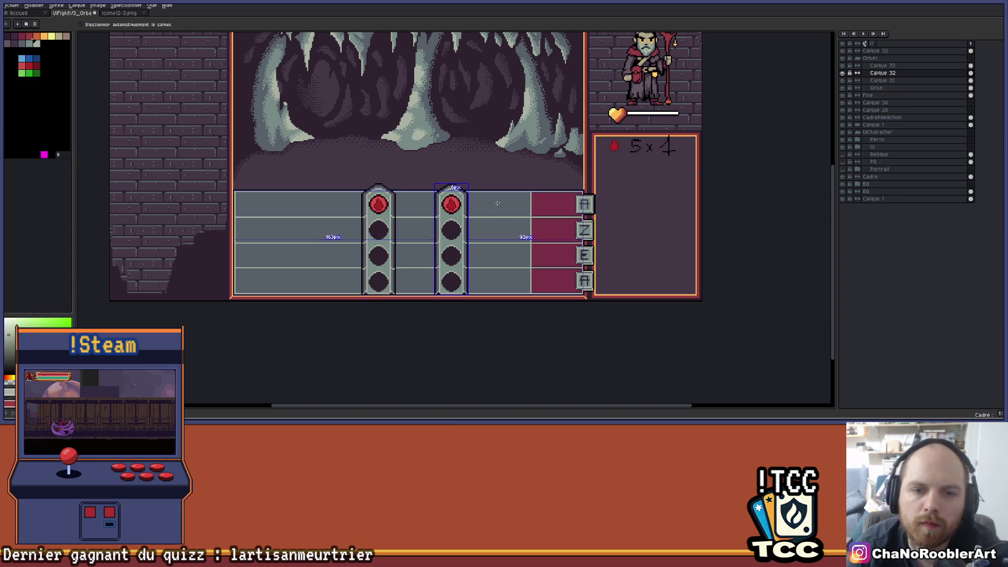
right_click(497, 203)
key(Escape)
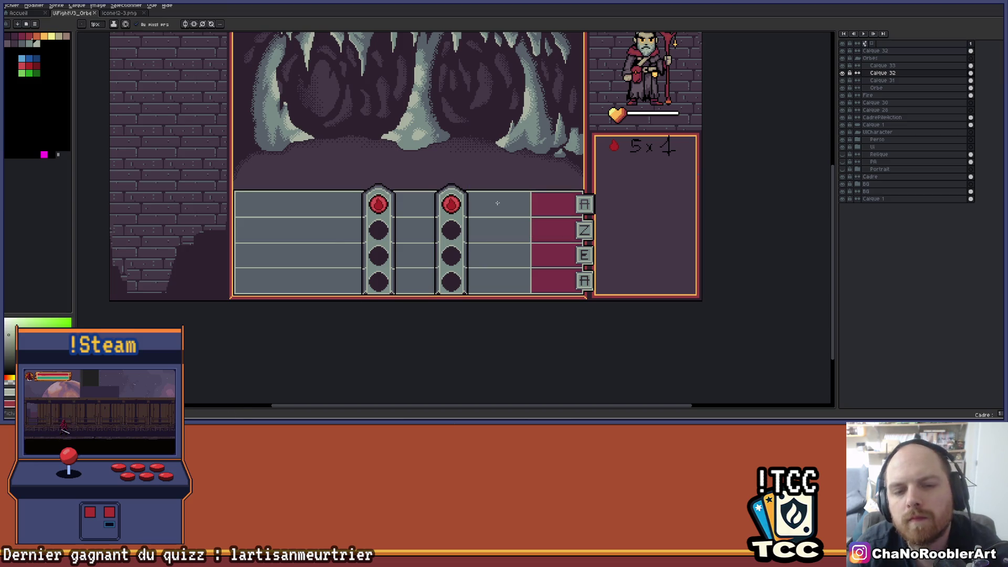
scroll(497, 202, down, 2)
scroll(497, 203, up, 1)
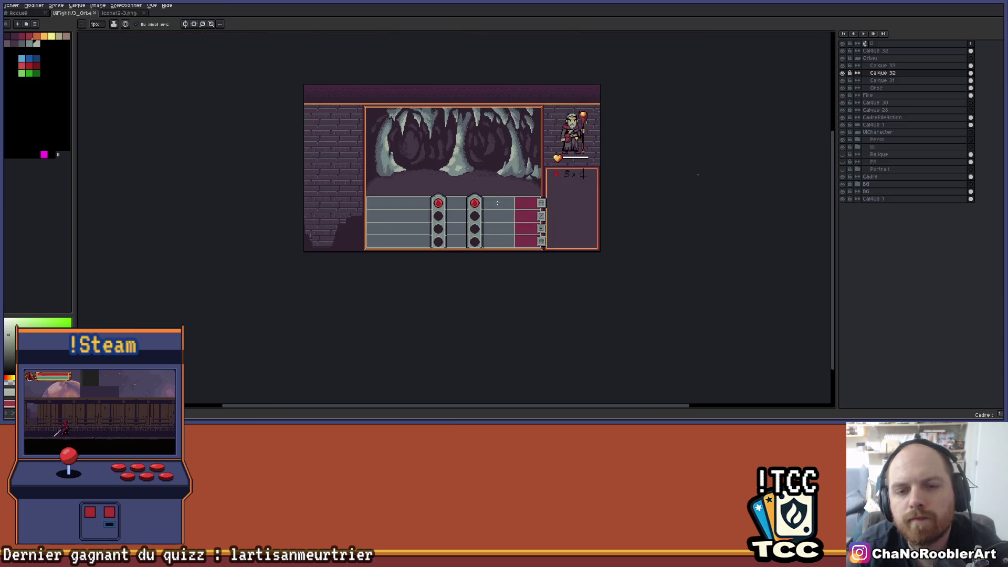
scroll(497, 203, up, 1)
drag(497, 203, 530, 234)
scroll(535, 245, down, 1)
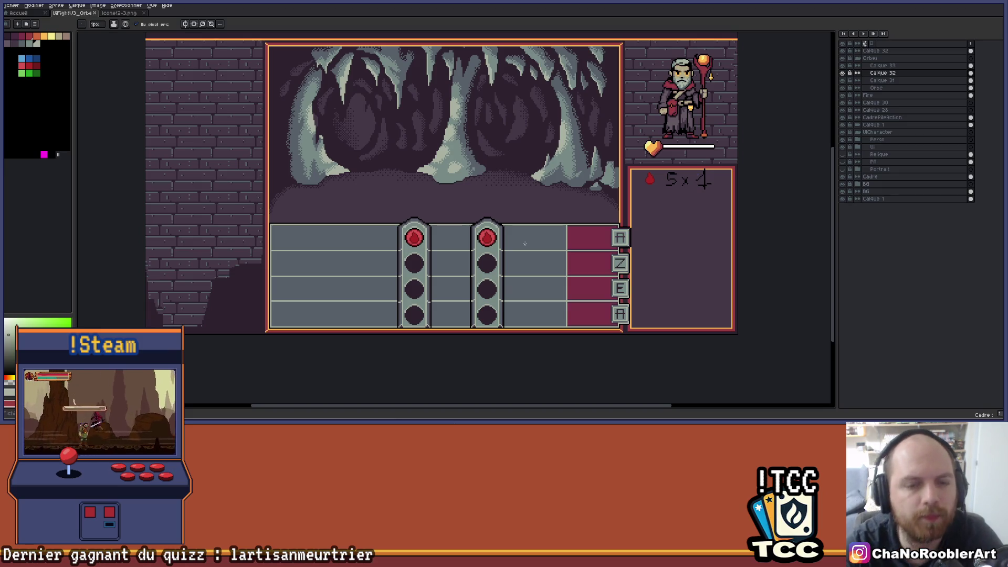
scroll(524, 243, down, 1)
scroll(548, 222, up, 1)
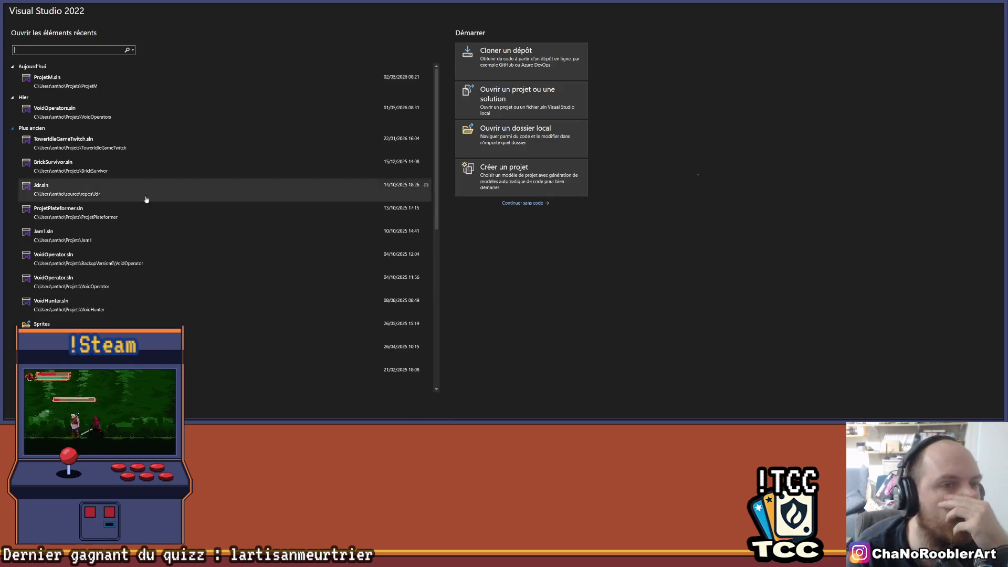
- Open the recent ProjetM solution and show its pending Git changes
click(88, 90)
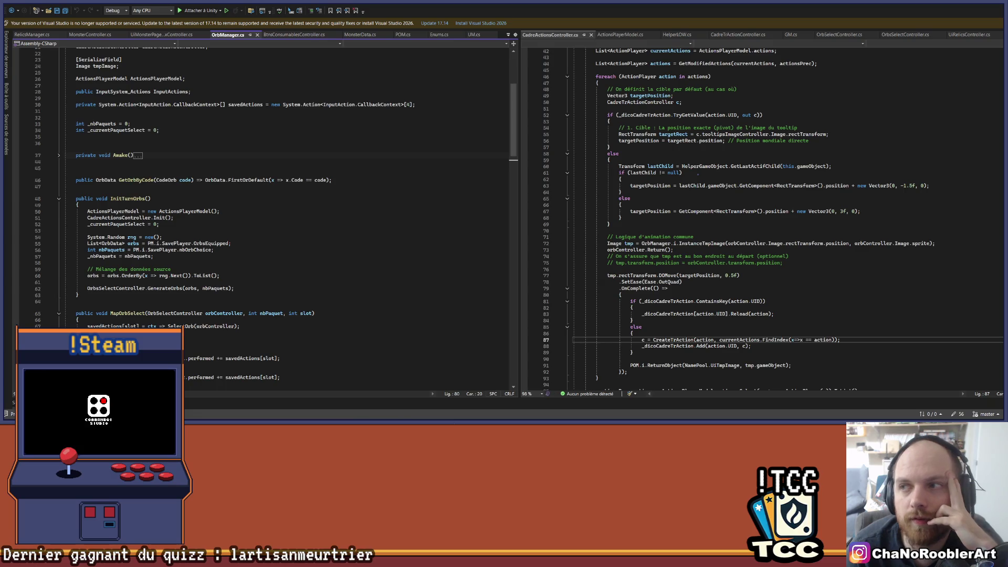
click(961, 414)
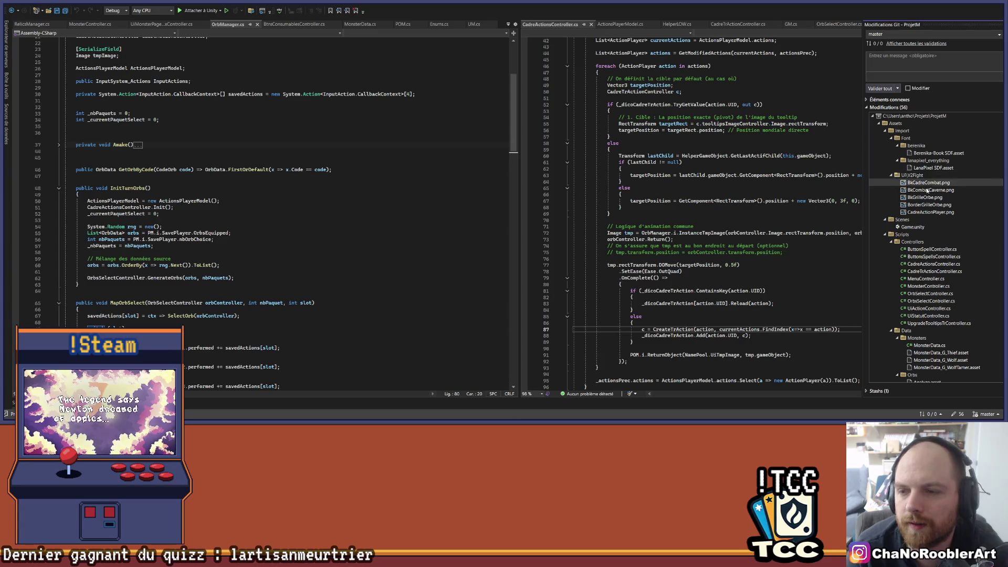
scroll(945, 237, down, 5)
scroll(924, 289, up, 10)
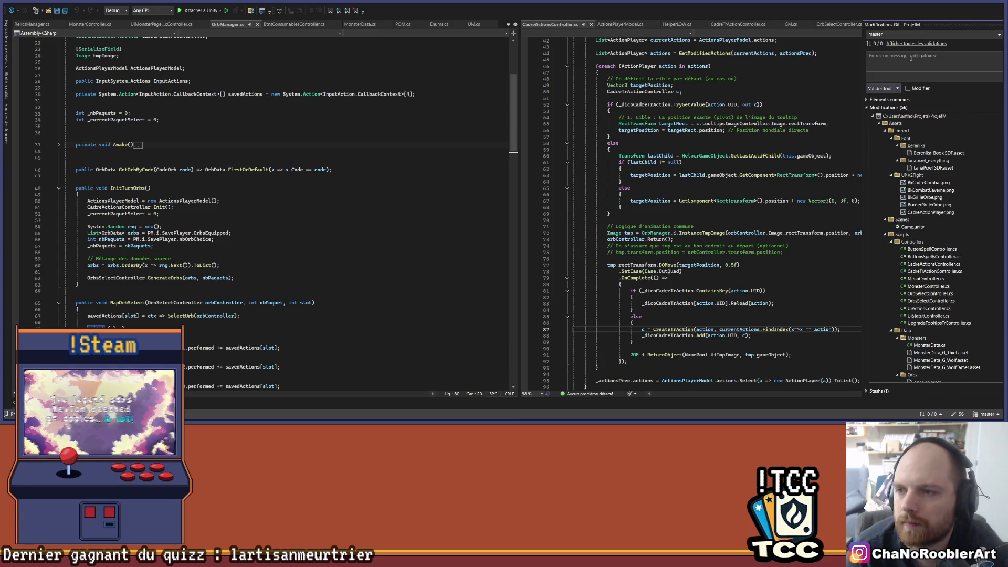
- Commit all changes with the message 'Refonte combat v1'
text(Refo)
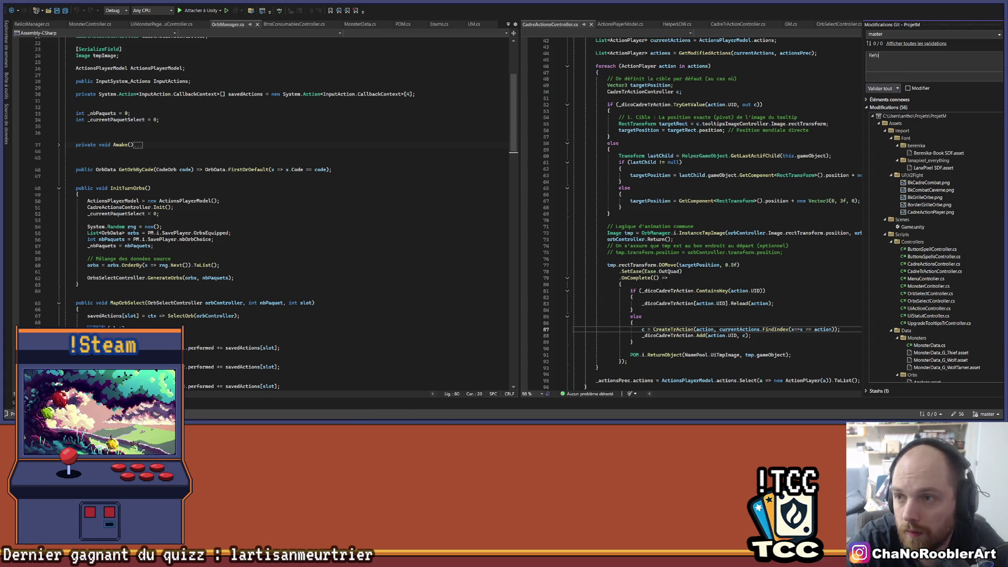
text(nte combat v1)
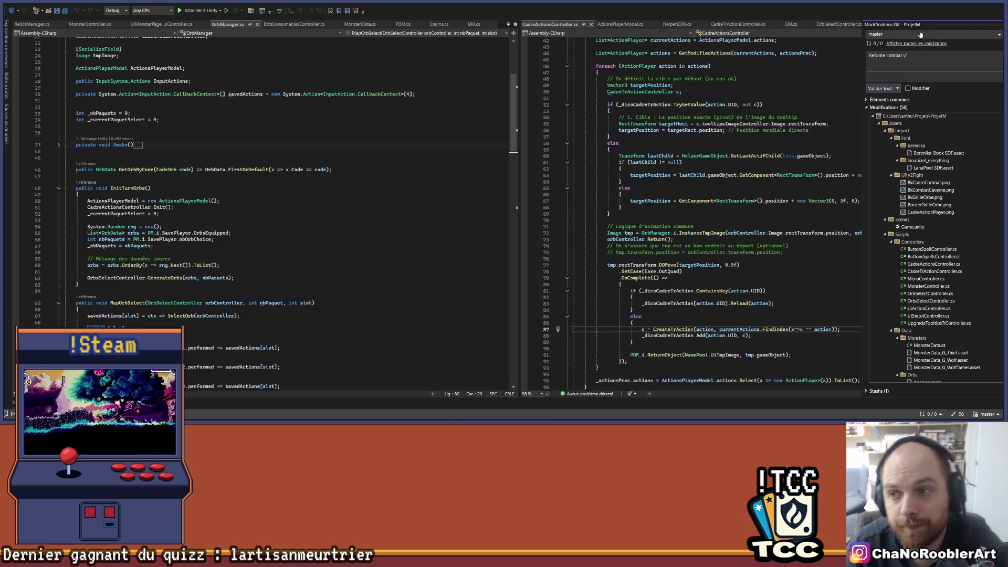
click(881, 88)
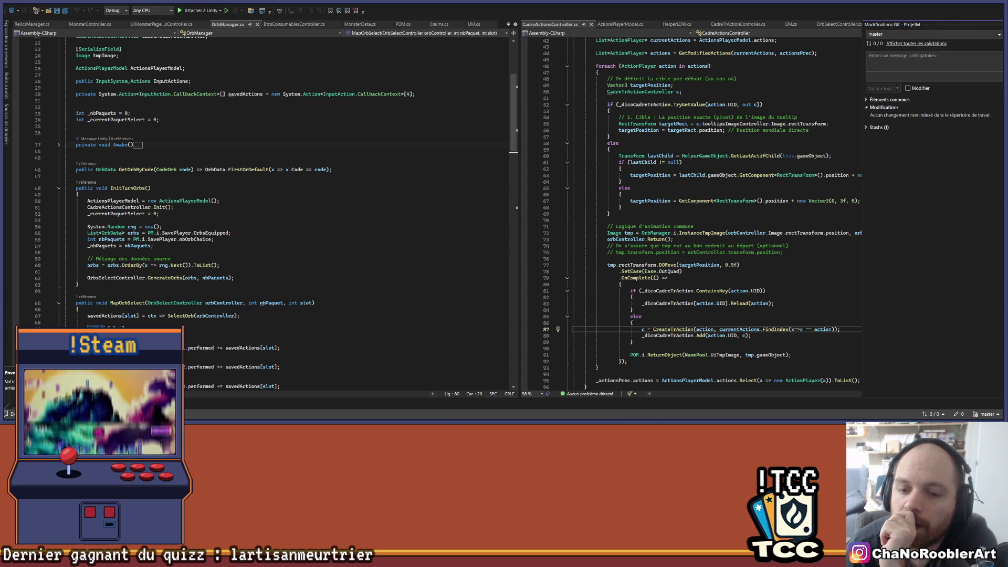
key(alt+Tab)
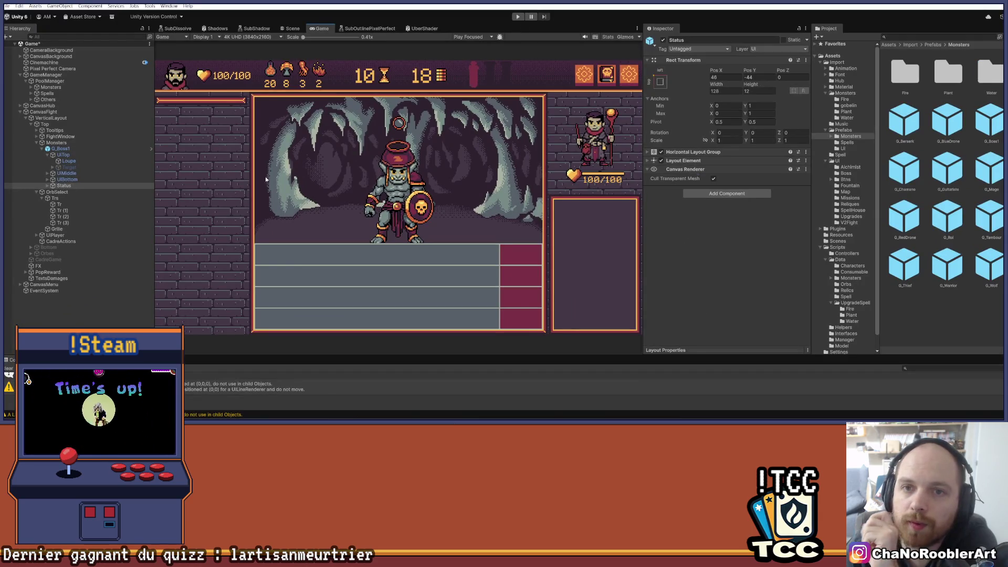
- Delete G_Boss1 from the Unity Hierarchy and return to the Aseprite mockup
click(74, 149)
key(Delete)
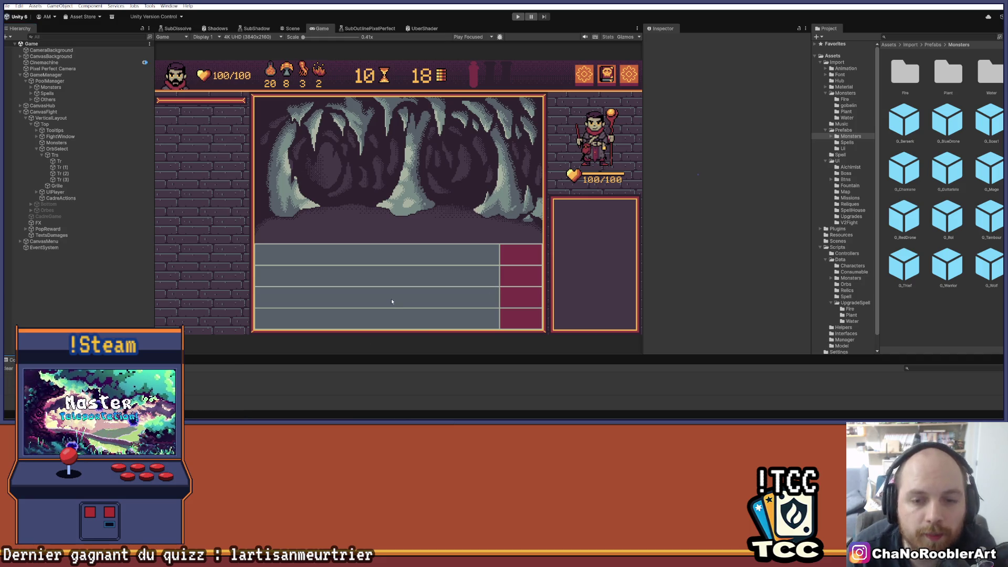
key(alt+Tab)
scroll(342, 222, left, 3)
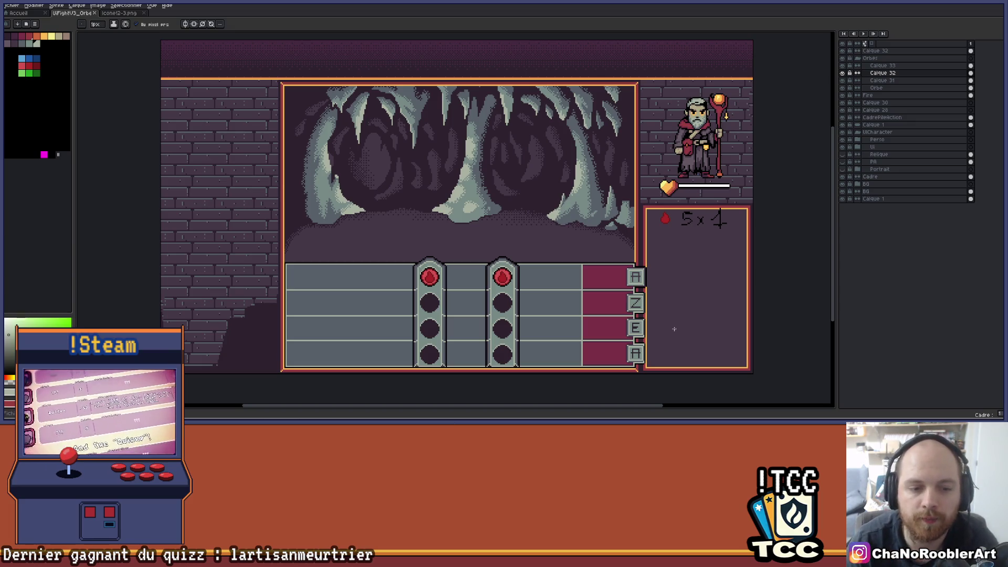
- Pan across the orb lanes, then switch to the Icone12-3.png document tab
scroll(675, 328, up, 3)
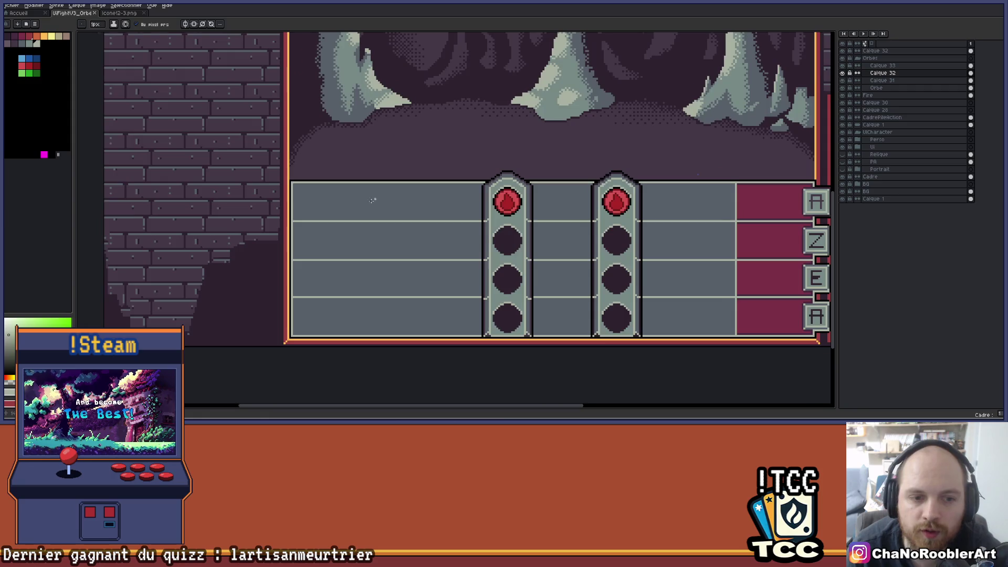
drag(377, 198, 303, 220)
scroll(241, 286, down, 2)
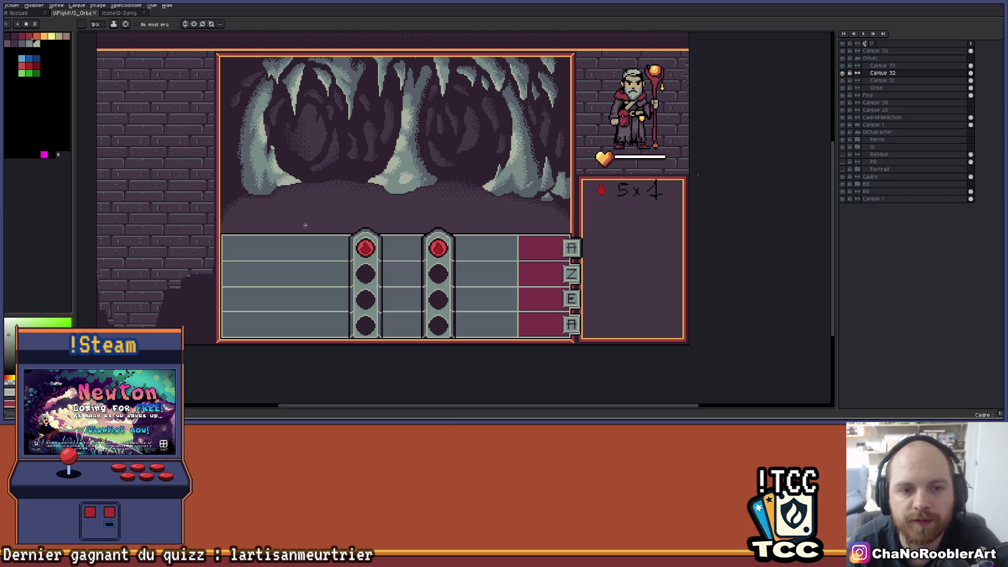
scroll(305, 225, down, 2)
scroll(315, 210, up, 2)
scroll(368, 184, up, 1)
scroll(405, 172, down, 1)
key(ctrl)
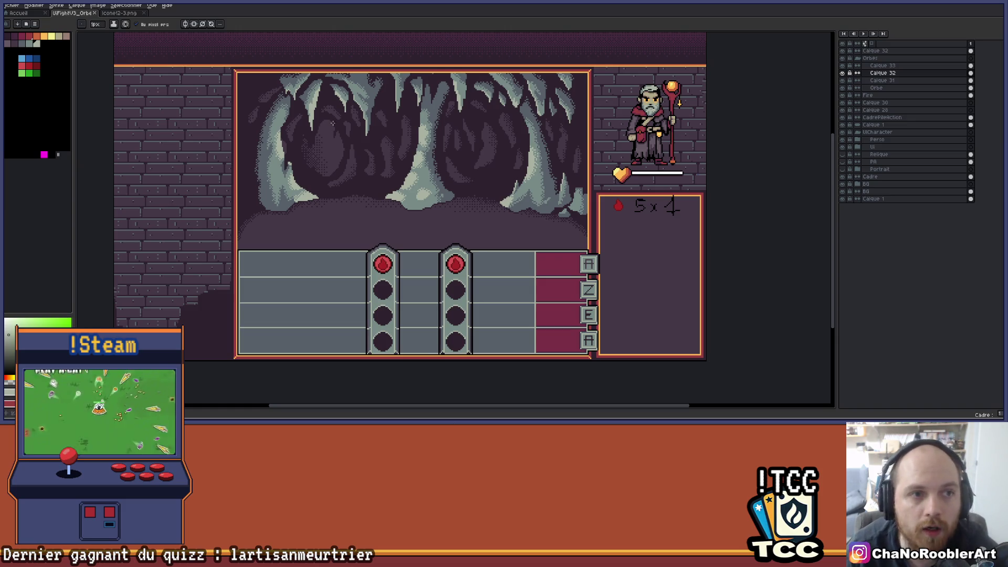
click(119, 13)
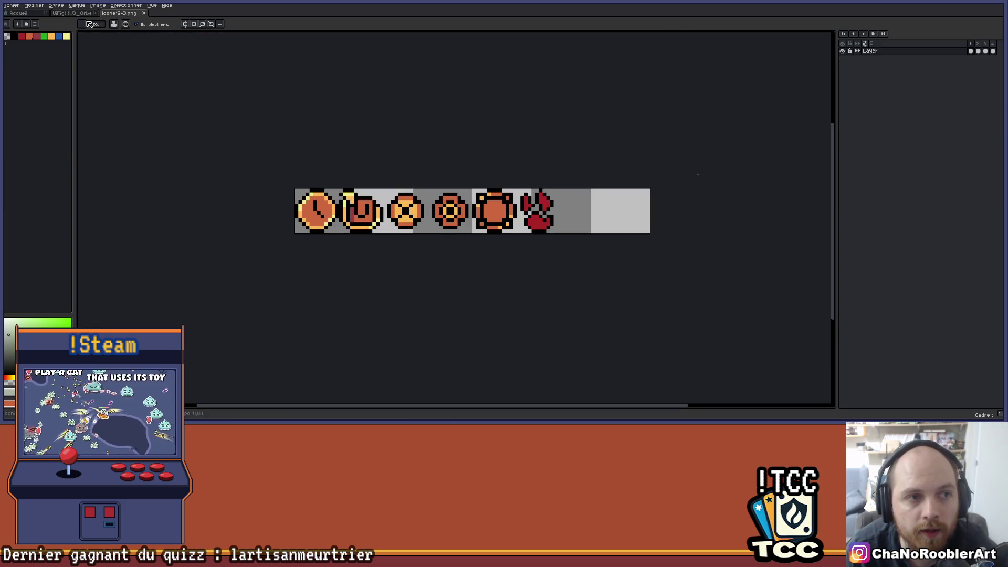
- Switch back to the UIFightV3_Orbe fight mockup tab
click(79, 14)
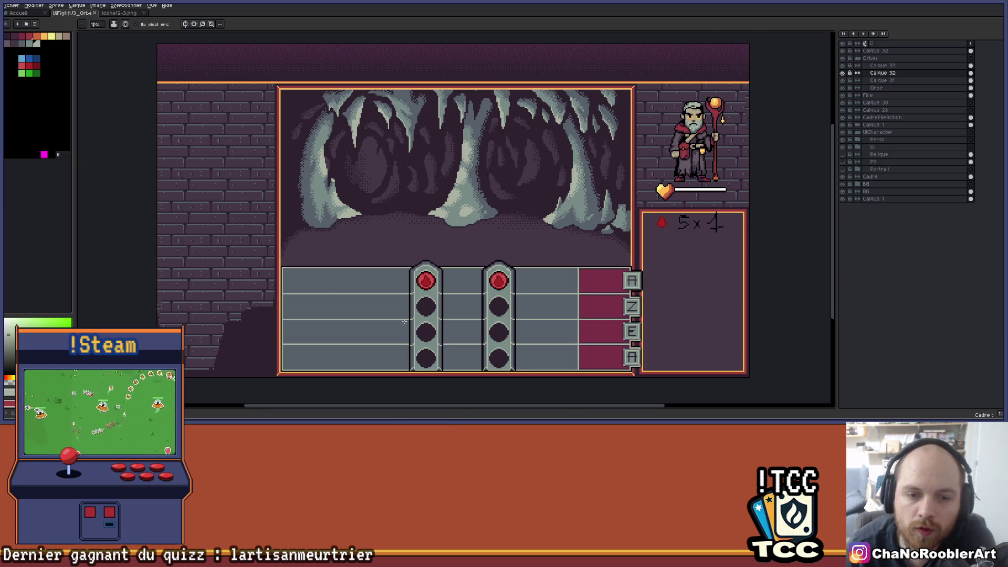
scroll(405, 269, up, 4)
scroll(471, 280, down, 3)
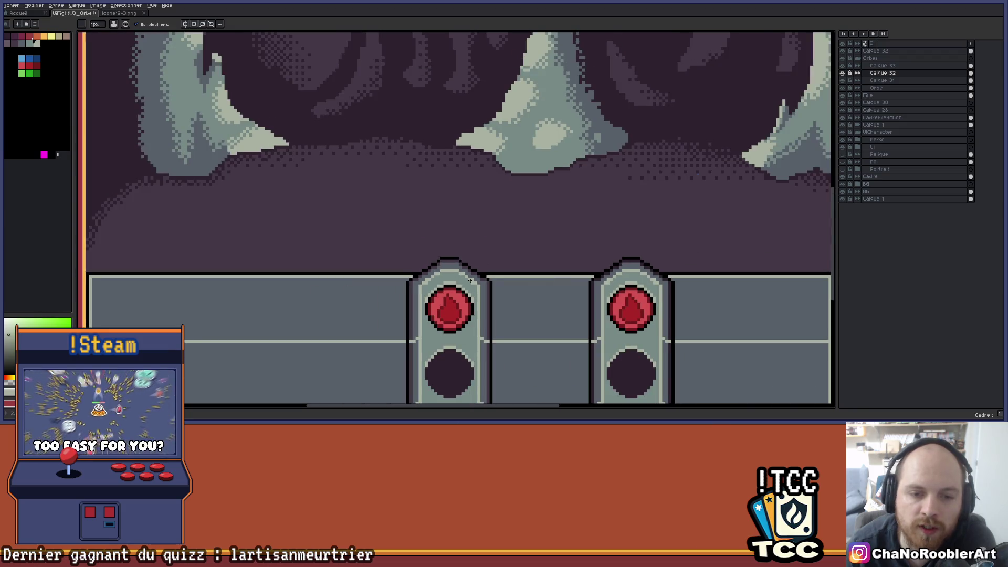
scroll(471, 280, up, 5)
scroll(461, 310, down, 2)
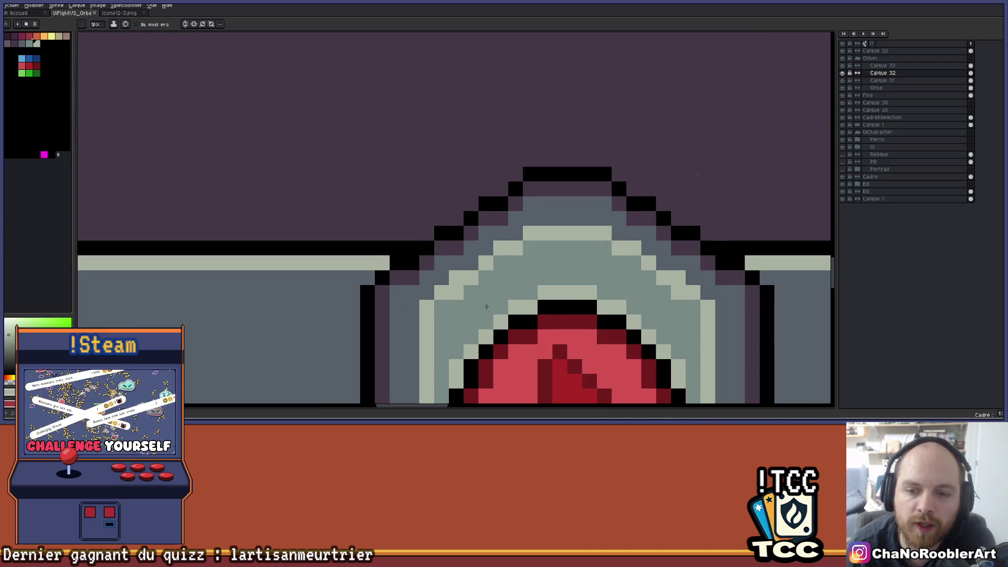
scroll(488, 307, right, 1)
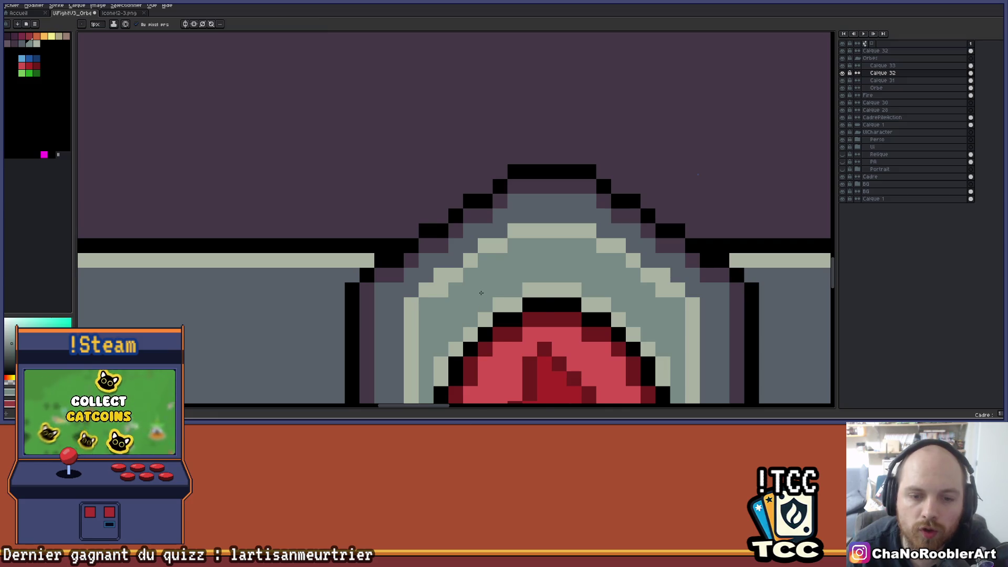
scroll(480, 293, down, 6)
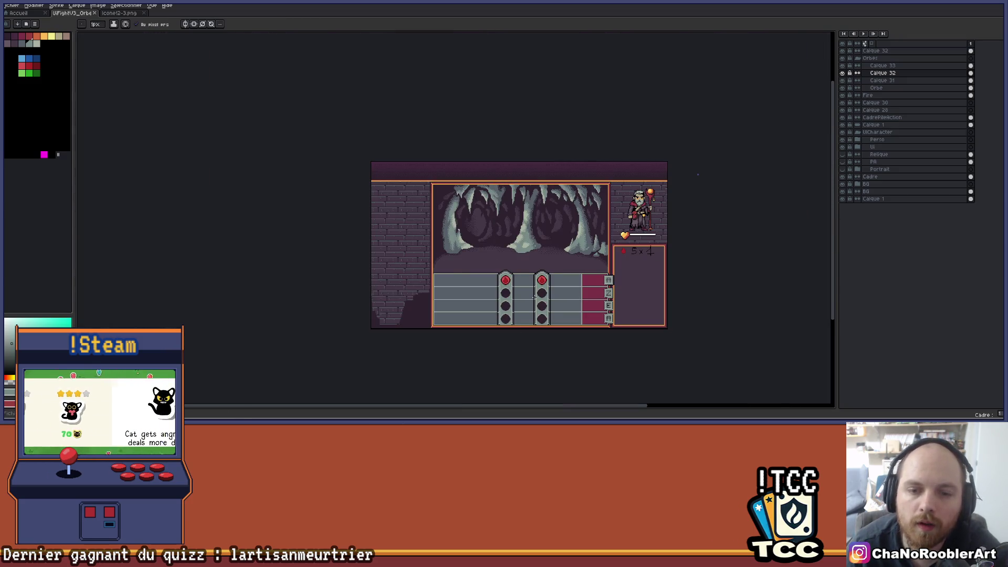
scroll(539, 296, up, 3)
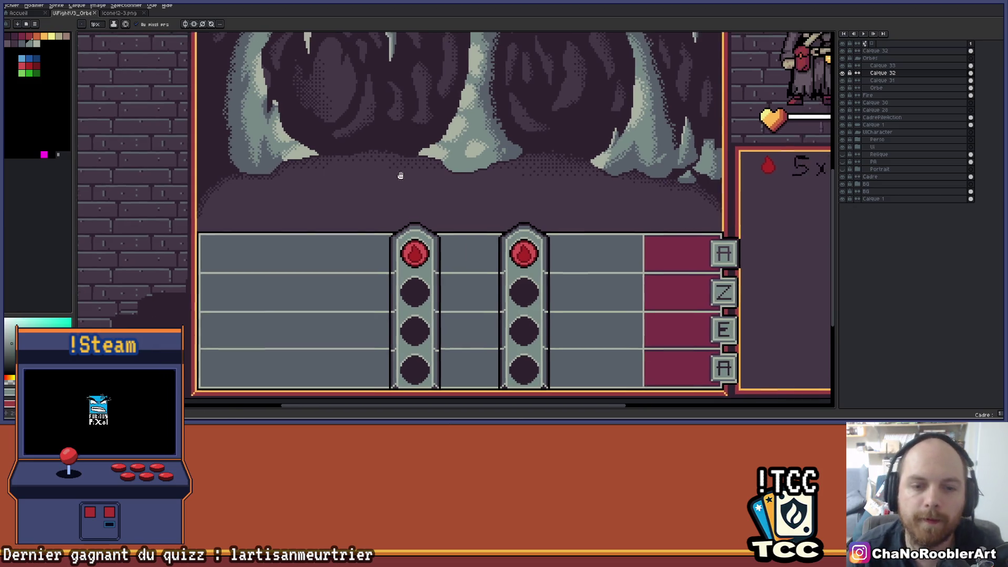
scroll(495, 196, up, 1)
scroll(495, 196, down, 3)
drag(495, 196, 496, 203)
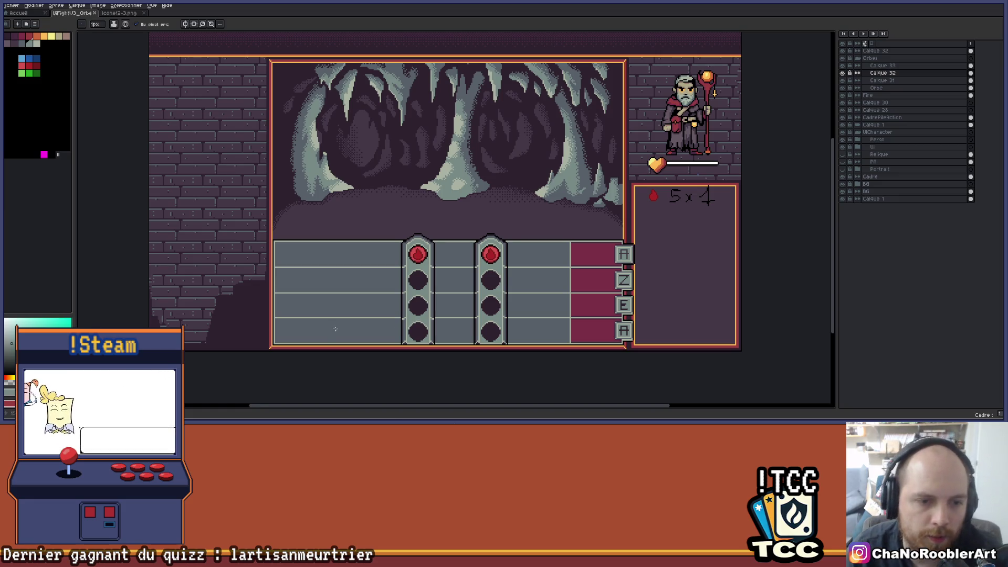
scroll(269, 335, up, 2)
drag(268, 335, 497, 340)
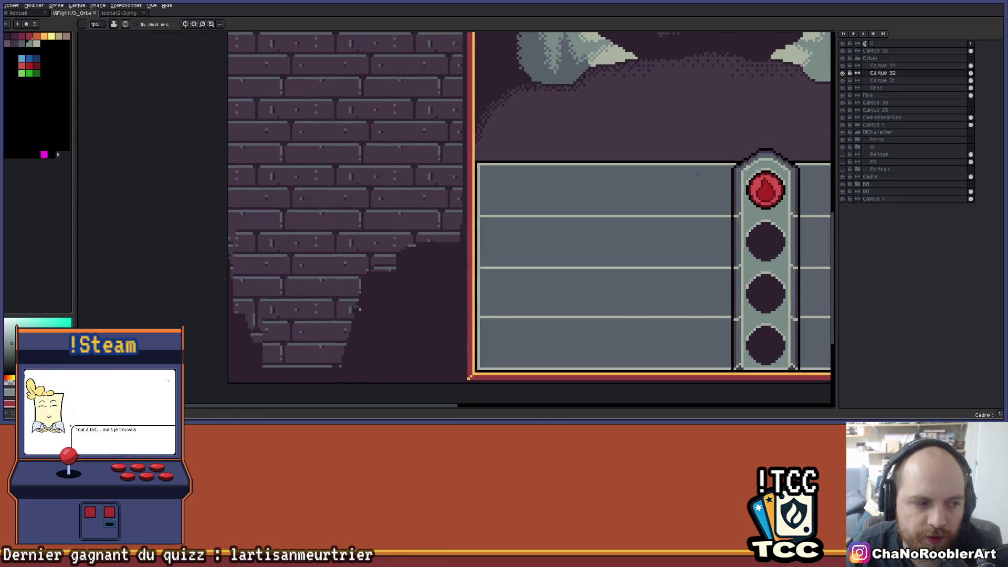
scroll(314, 299, down, 1)
scroll(315, 299, right, 5)
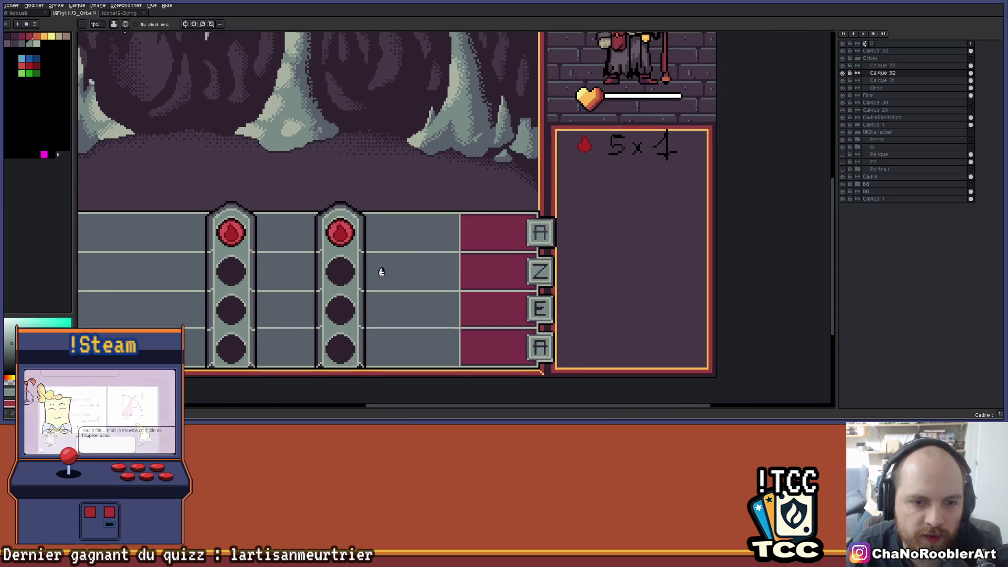
scroll(359, 217, up, 2)
scroll(360, 217, up, 1)
scroll(399, 247, down, 3)
drag(451, 207, 483, 203)
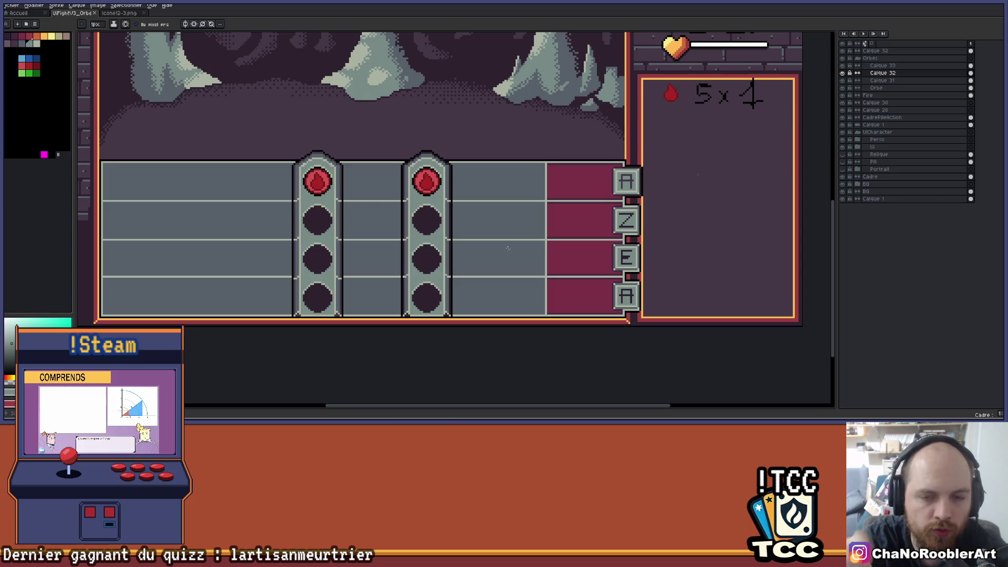
scroll(592, 203, up, 2)
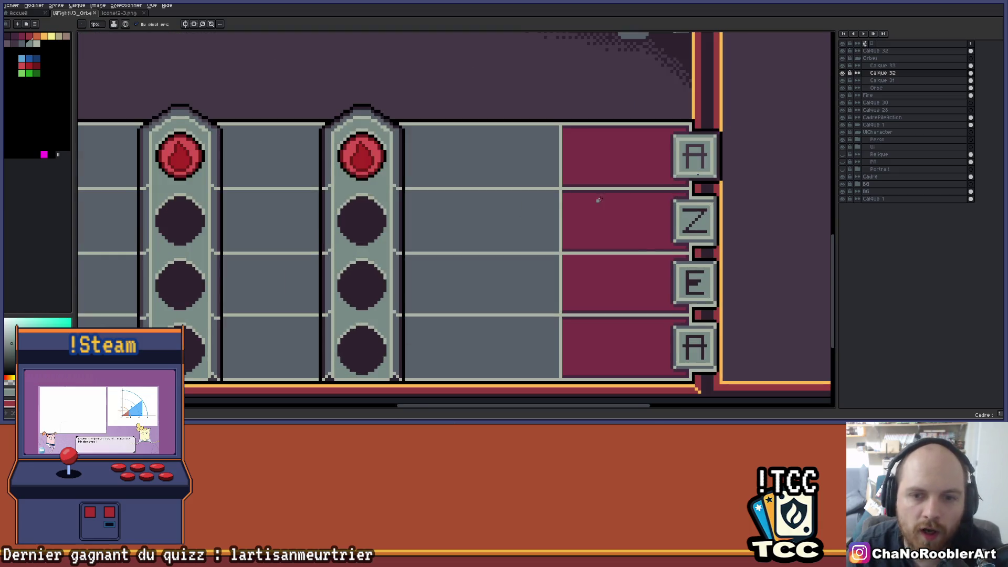
scroll(479, 166, right, 2)
scroll(454, 336, down, 2)
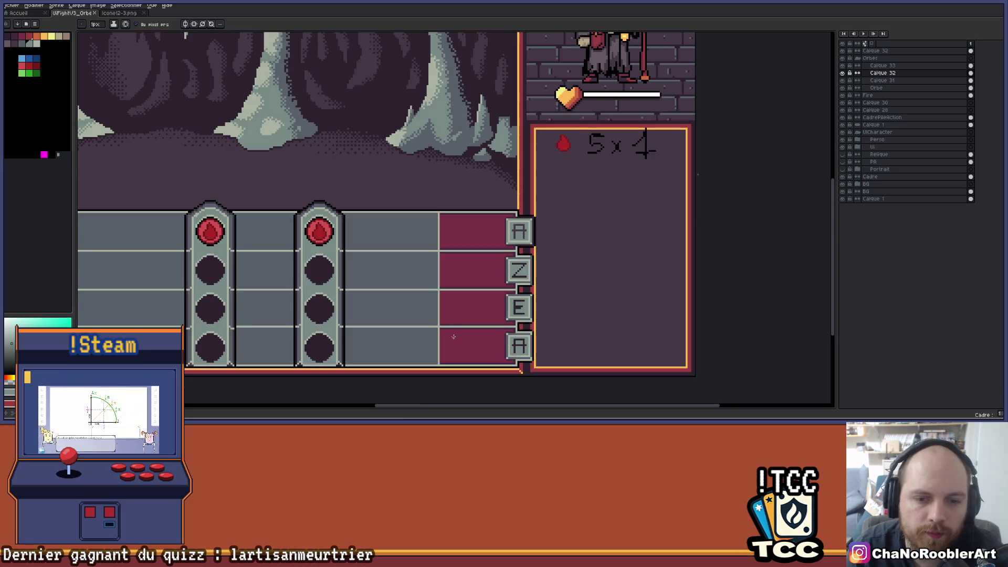
scroll(454, 337, left, 2)
scroll(571, 292, down, 2)
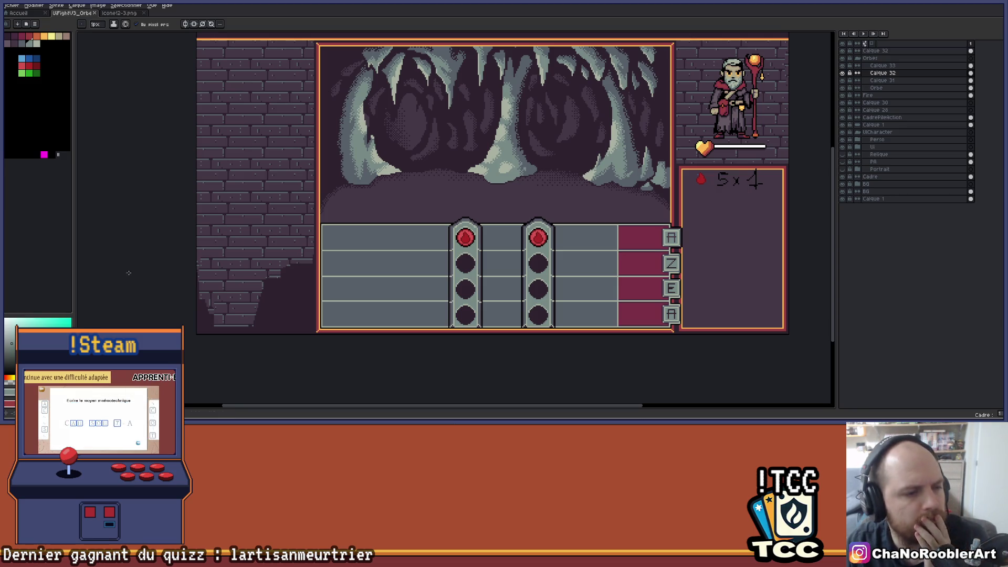
- Save the fight UI mockup via the Fichier menu
click(11, 6)
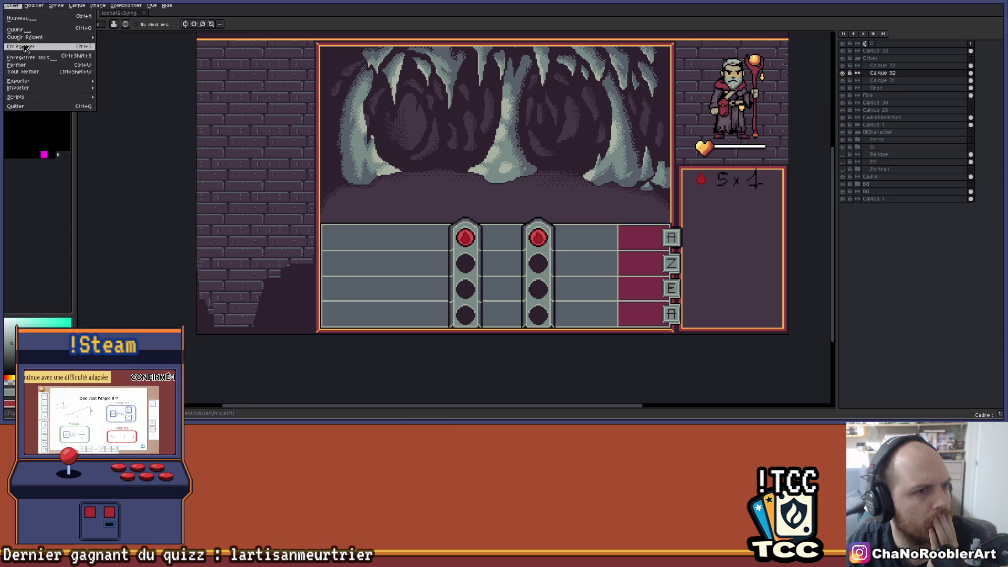
key(Escape)
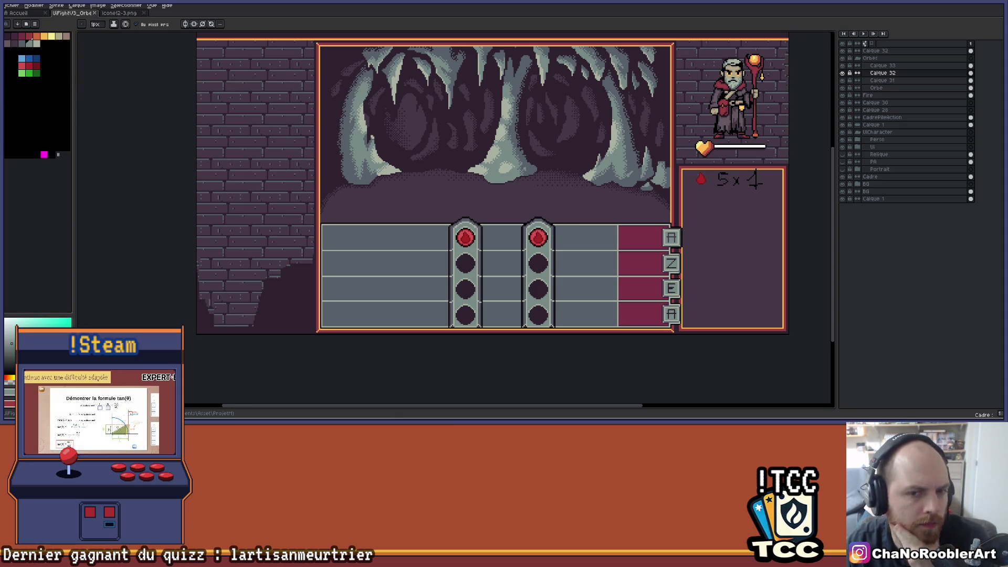